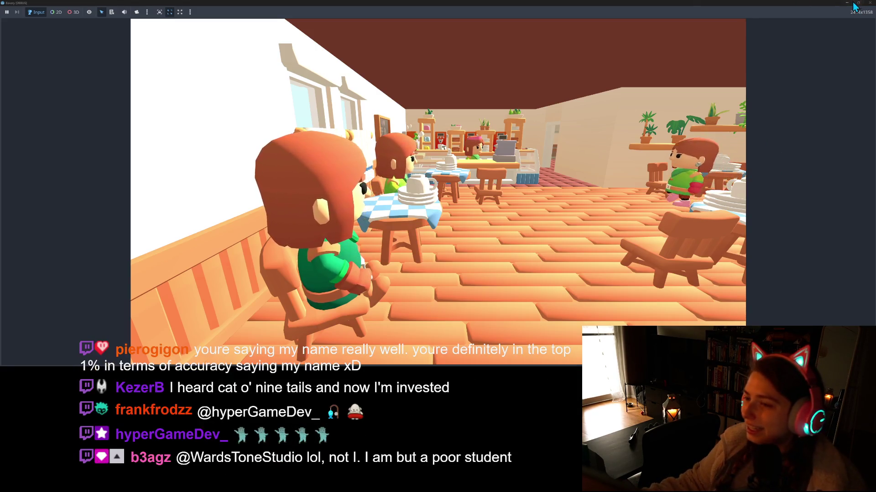
# Close the bakery playtest window and switch to the Trello bakery board in Firefox.
pyautogui.click(871, 4)
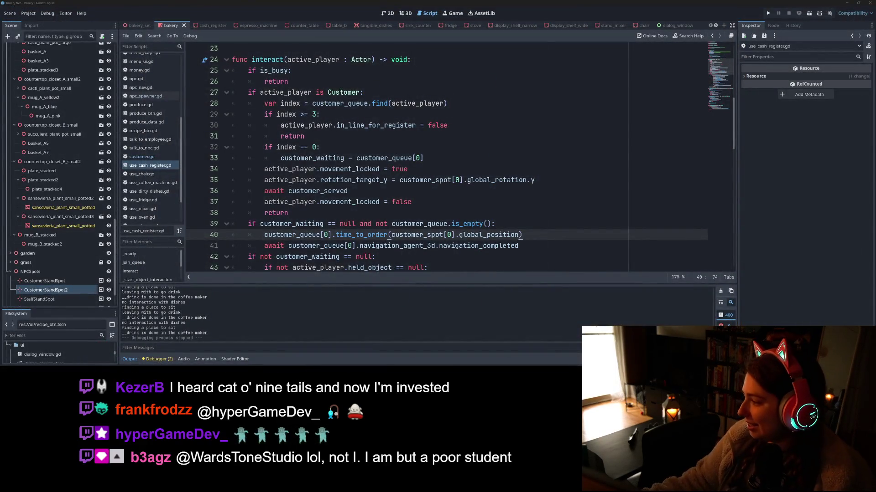
pyautogui.hotkey('alt', 'Tab')
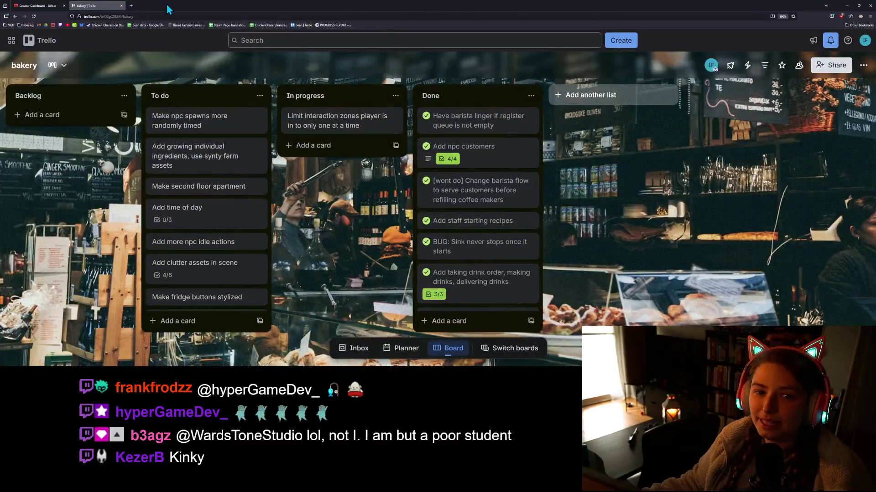
# Open Twitch from the bookmark in a new tab and search for the game developer's channel name.
pyautogui.click(132, 6)
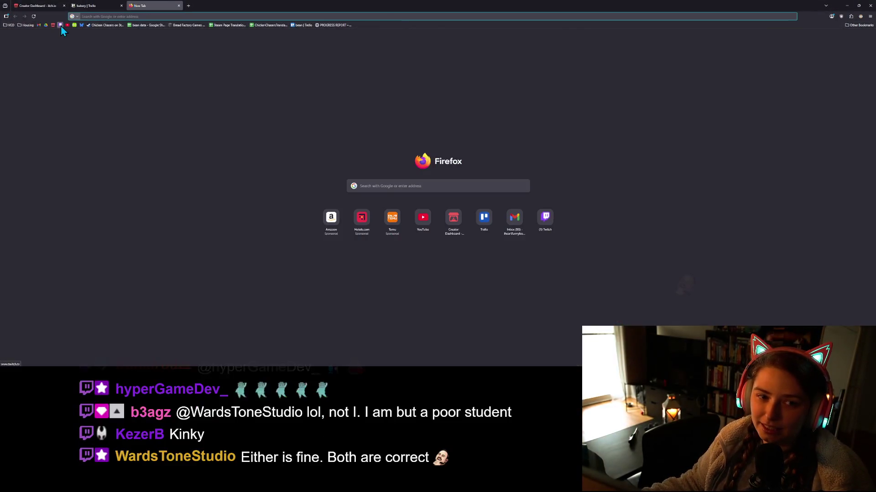
pyautogui.click(61, 26)
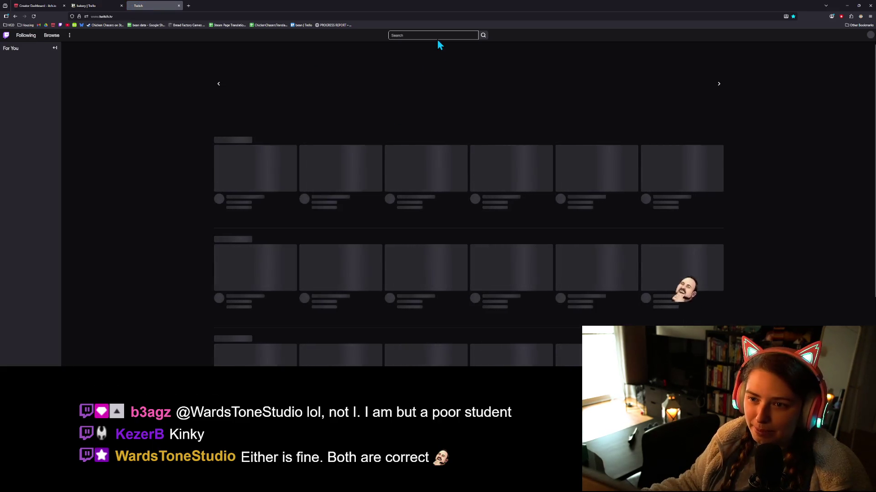
pyautogui.click(438, 35)
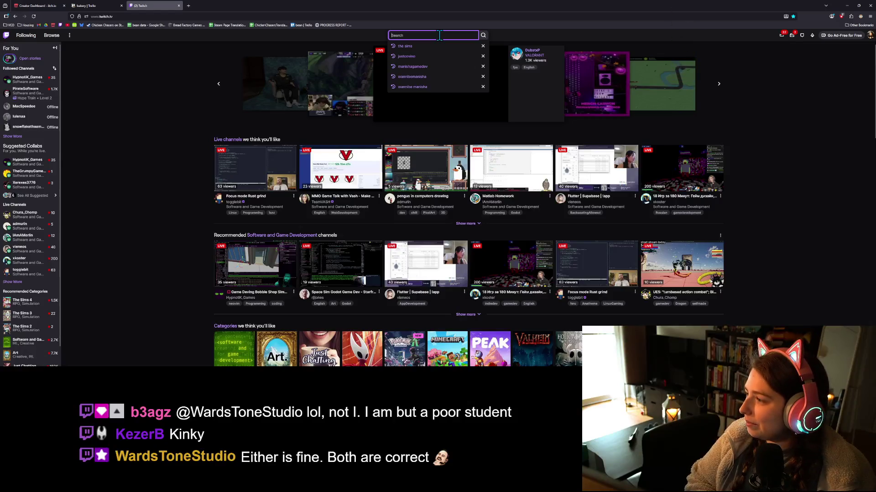
pyautogui.write('hyperg')
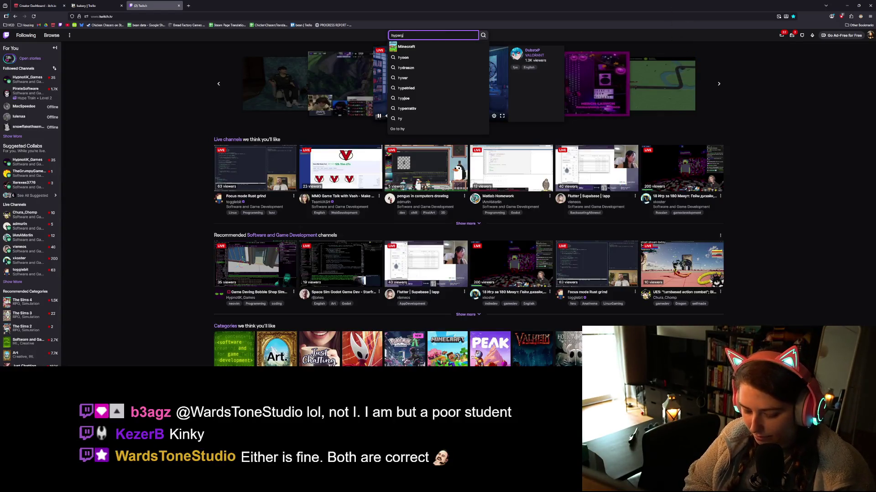
pyautogui.write('amedev_')
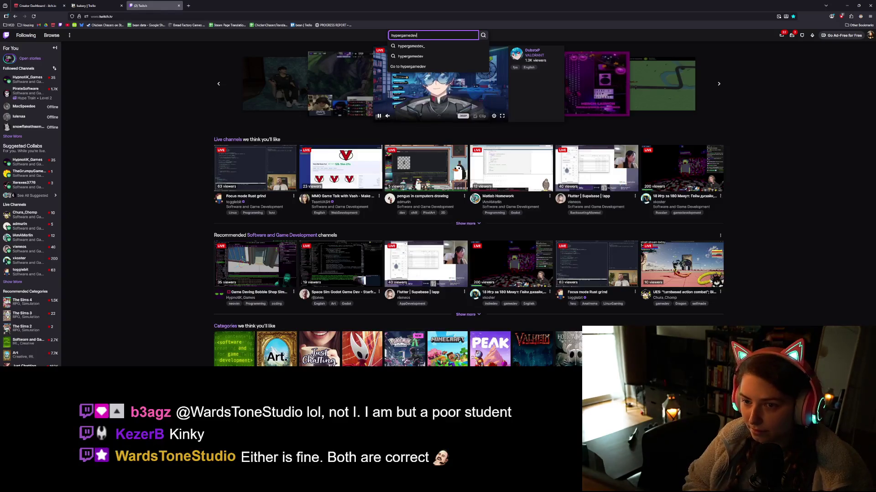
pyautogui.press('Return')
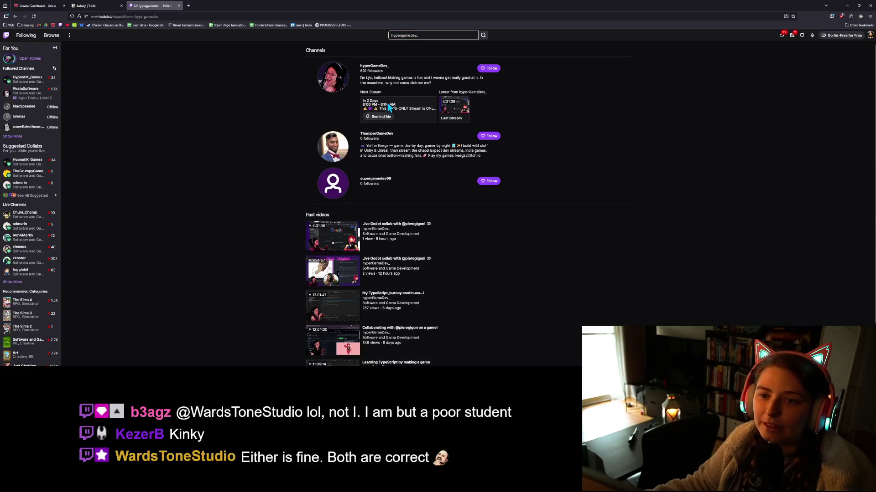
# Follow the developer's channel and play its most recent Live Godot collab broadcast from Videos.
pyautogui.click(374, 67)
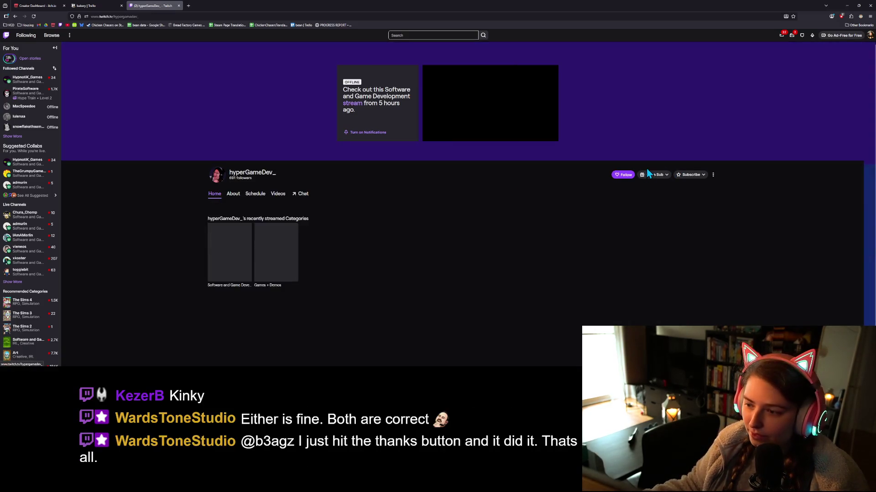
pyautogui.click(623, 175)
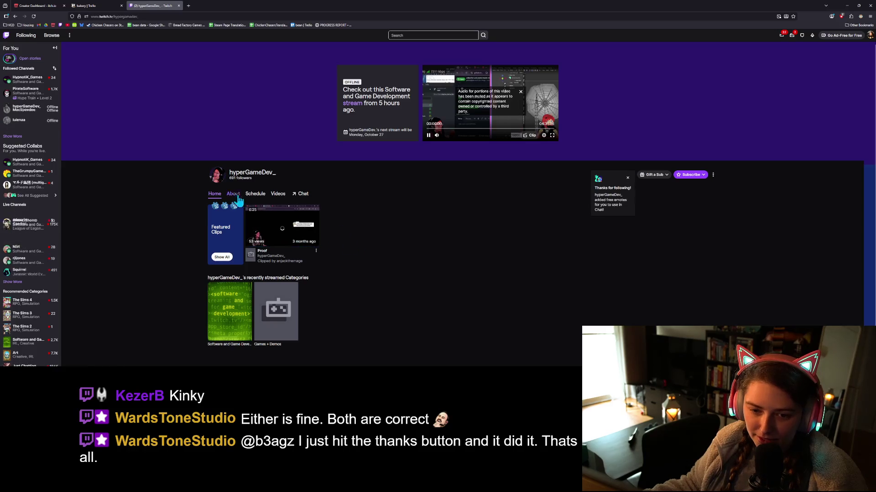
pyautogui.click(280, 196)
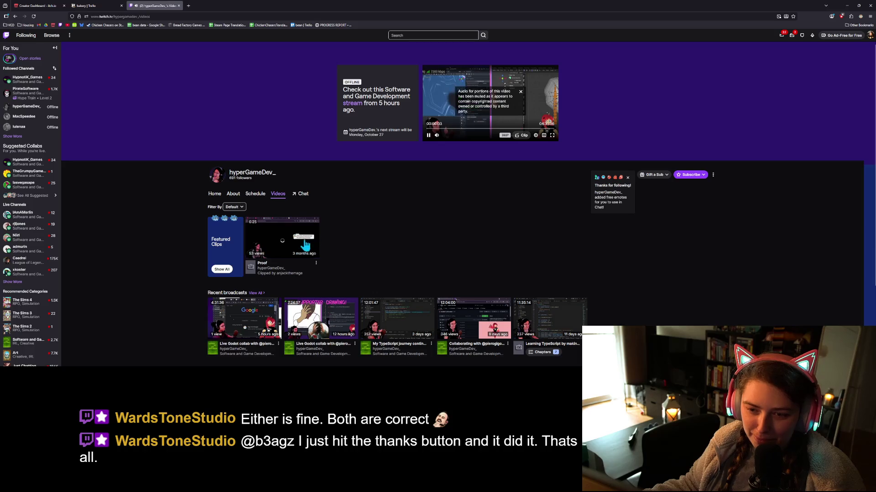
pyautogui.scroll(-2, 269, 237)
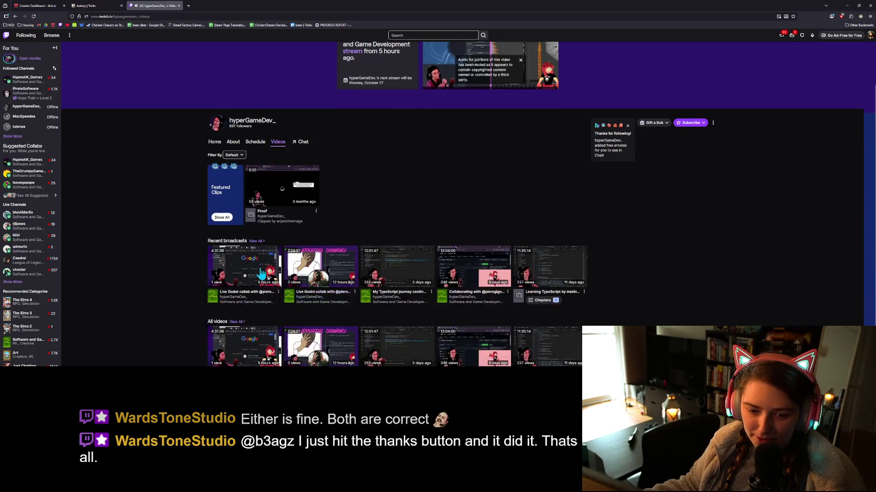
pyautogui.scroll(-1, 254, 236)
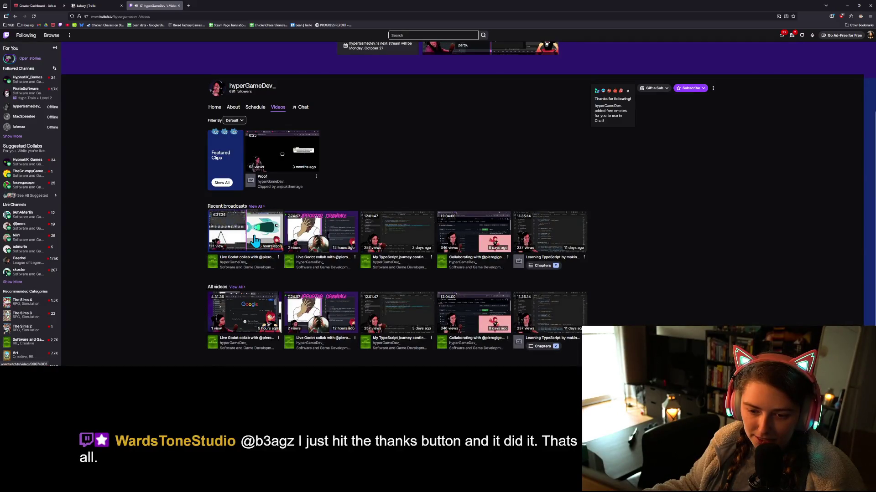
pyautogui.click(254, 242)
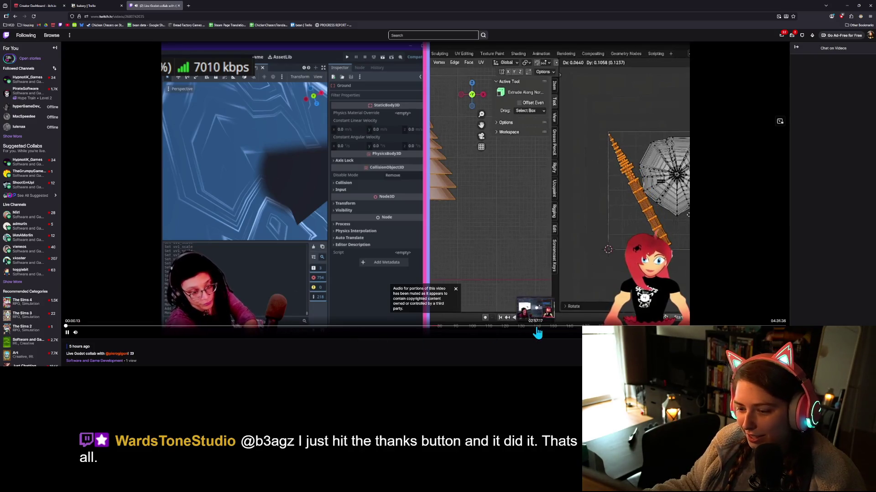
# Skip ahead through the broadcast in several jumps to around 4:22, then pause it.
pyautogui.click(529, 327)
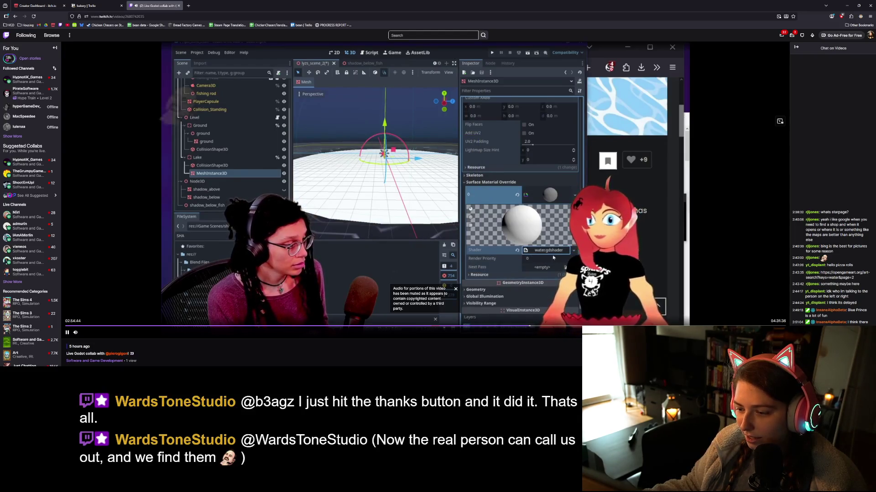
pyautogui.click(609, 327)
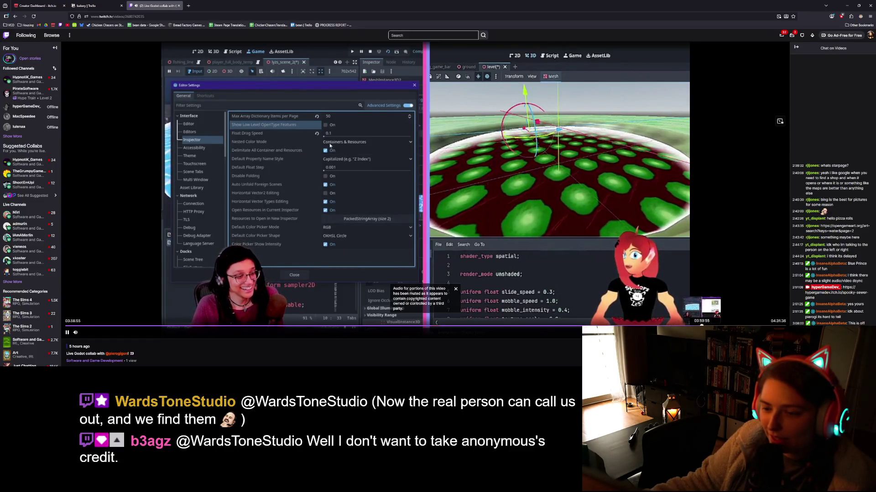
pyautogui.click(701, 326)
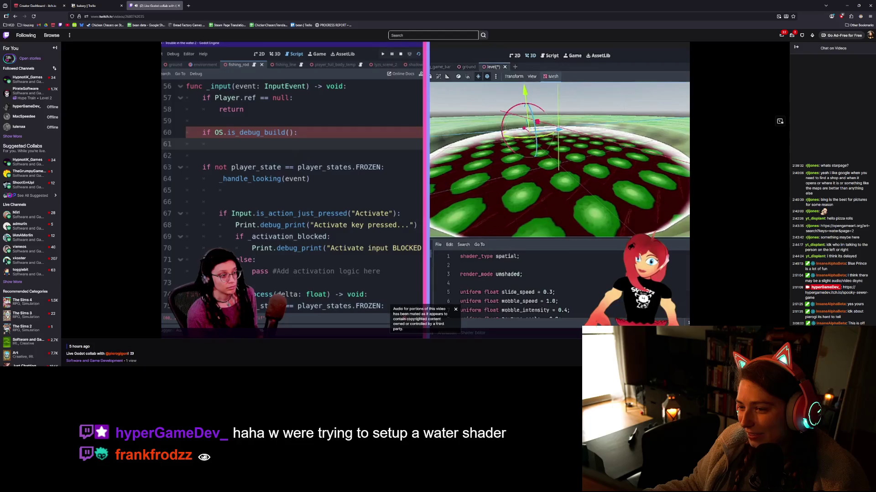
pyautogui.click(761, 326)
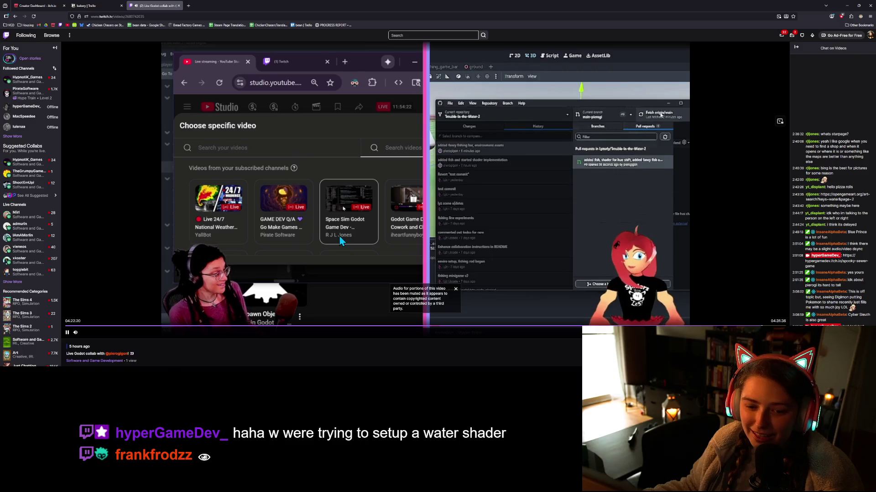
pyautogui.moveTo(76, 335)
pyautogui.click(164, 322)
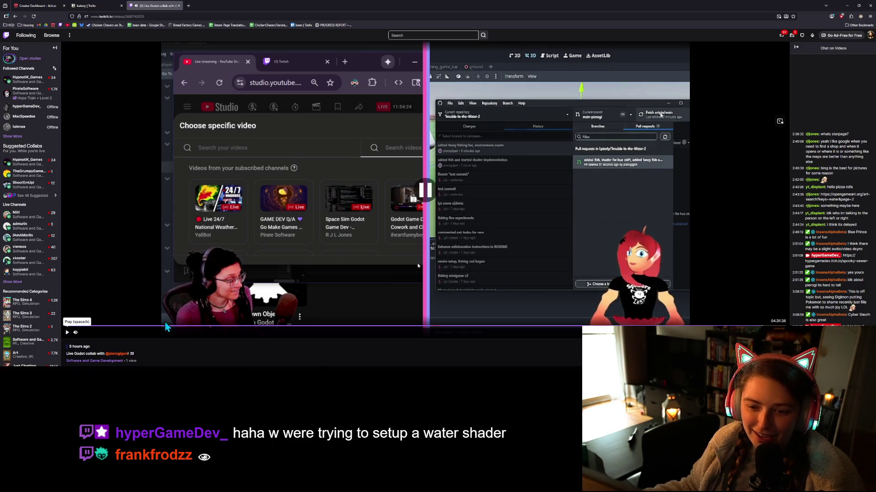
pyautogui.scroll(-3, 240, 315)
pyautogui.scroll(-10, 239, 311)
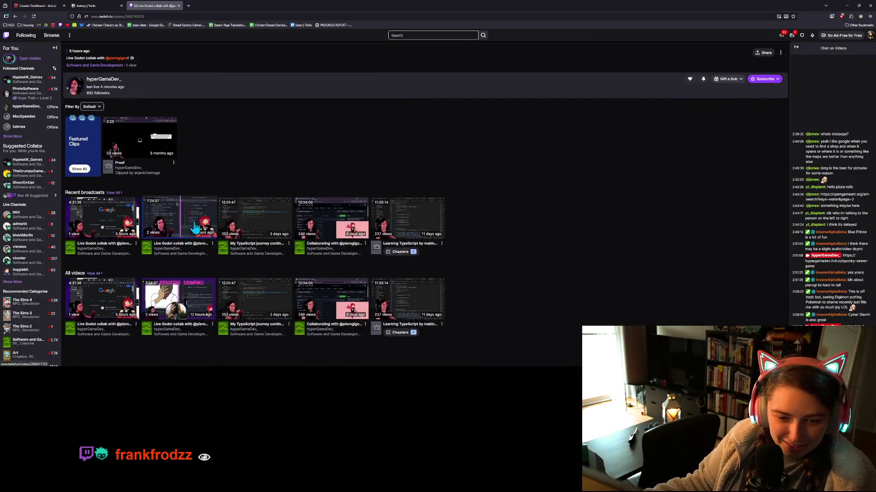
# Skip the earlier broadcast to about 4:39, pause, then jump ahead to around 6:16.
pyautogui.scroll(6, 504, 316)
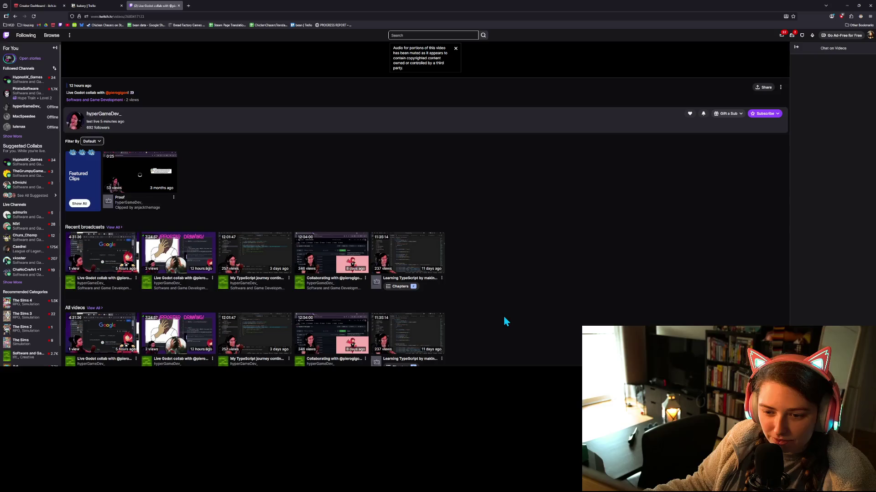
pyautogui.scroll(7, 472, 335)
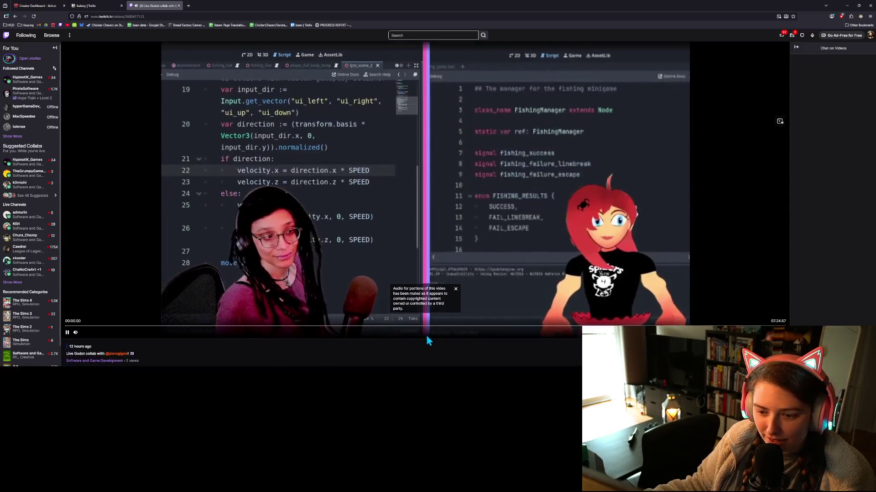
pyautogui.moveTo(456, 331)
pyautogui.mouseDown()
pyautogui.moveTo(518, 332)
pyautogui.moveTo(477, 332)
pyautogui.mouseUp()
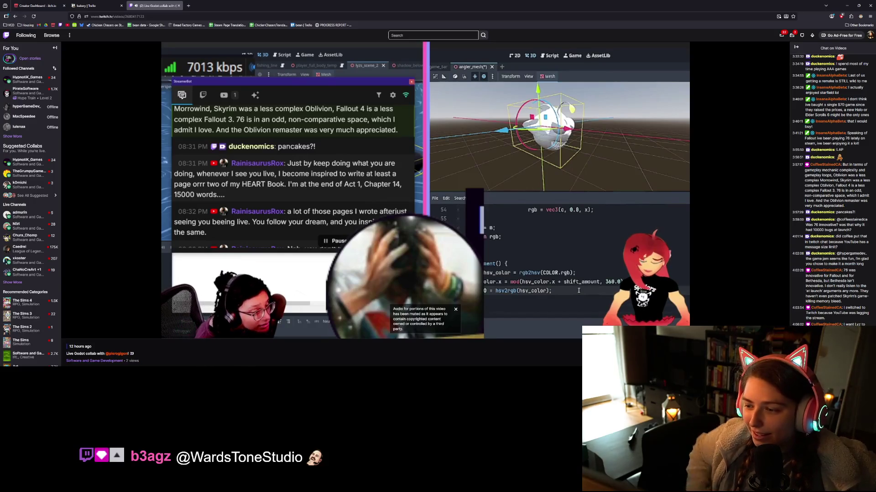
pyautogui.moveTo(572, 172)
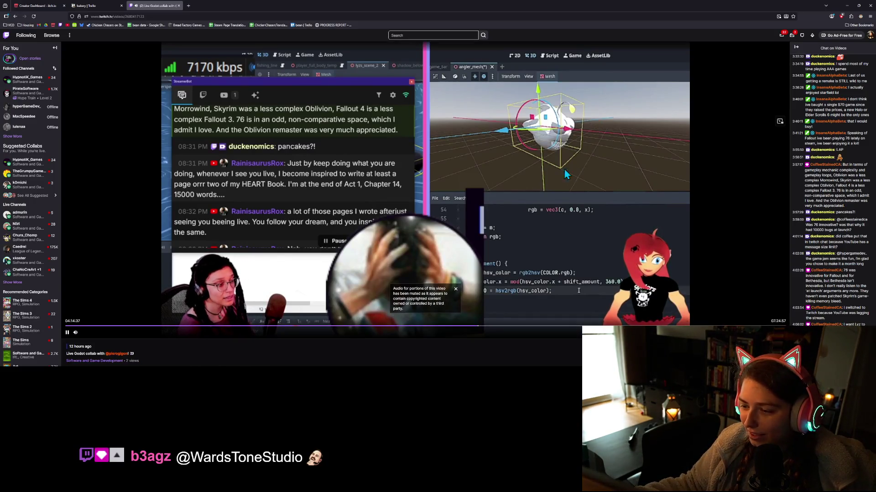
pyautogui.click(68, 333)
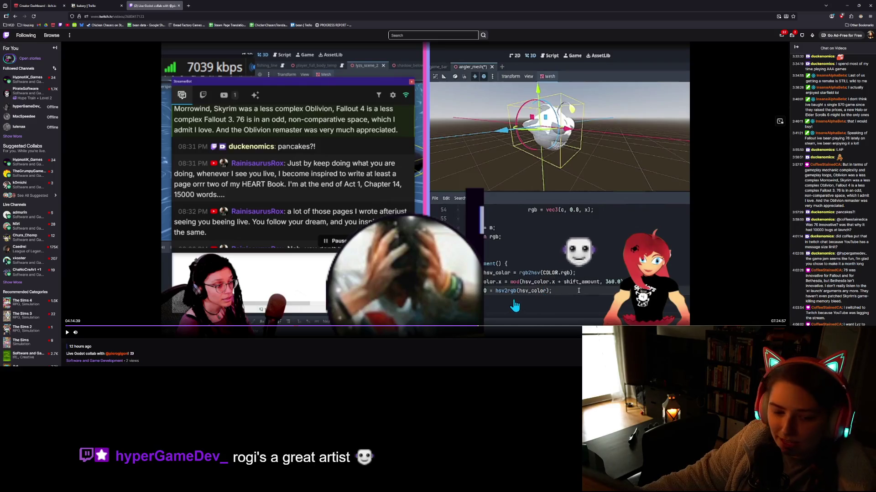
pyautogui.scroll(-2, 517, 304)
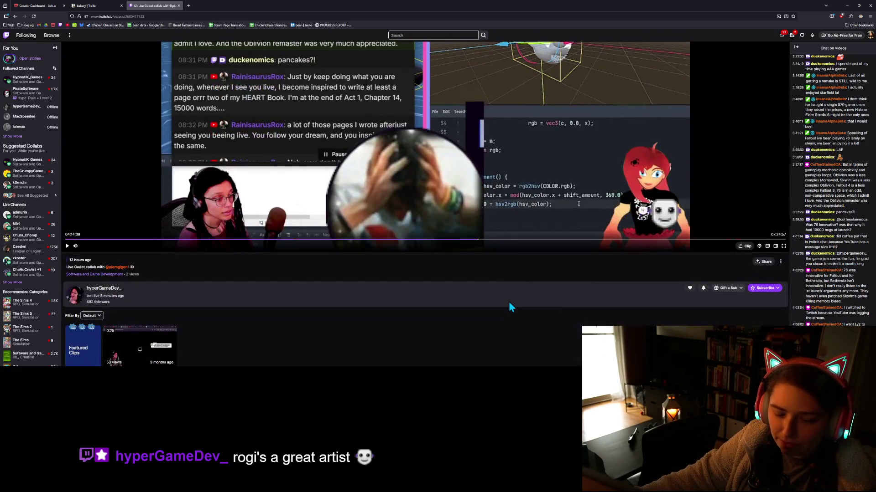
pyautogui.scroll(2, 511, 308)
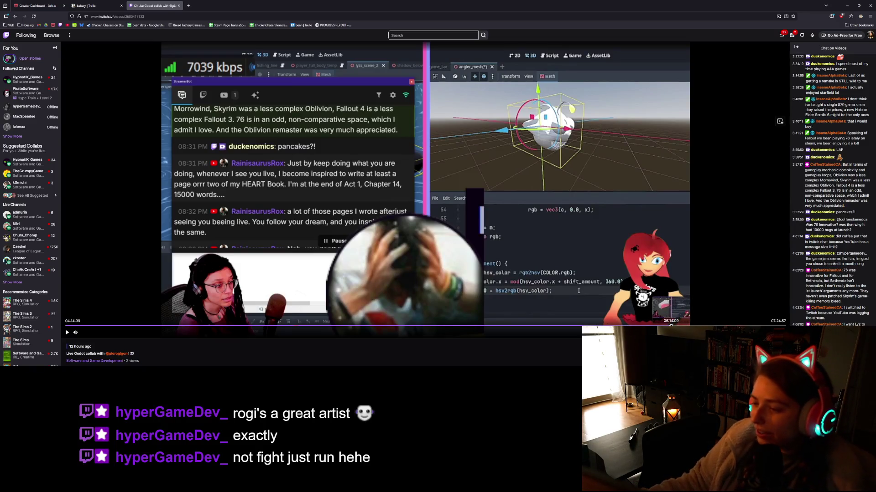
pyautogui.click(675, 324)
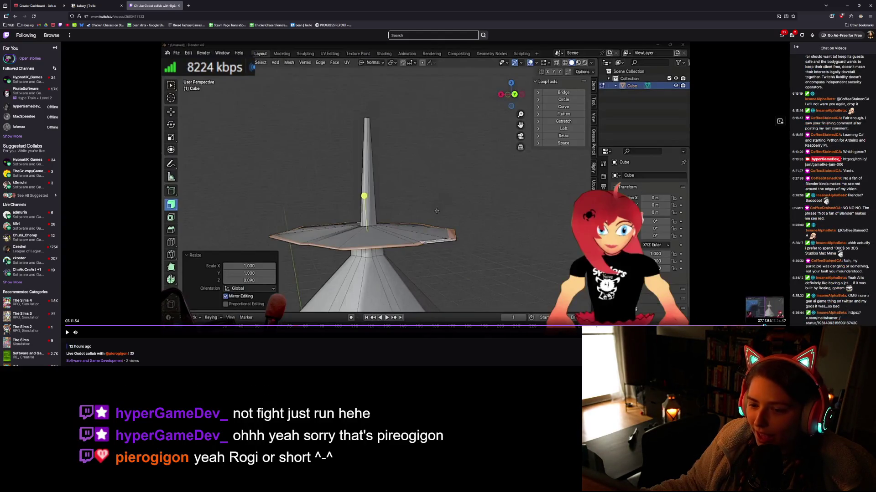
# Jump the replay to around 7:11:54, where a tiered cone tree is modelled in Blender.
pyautogui.click(755, 324)
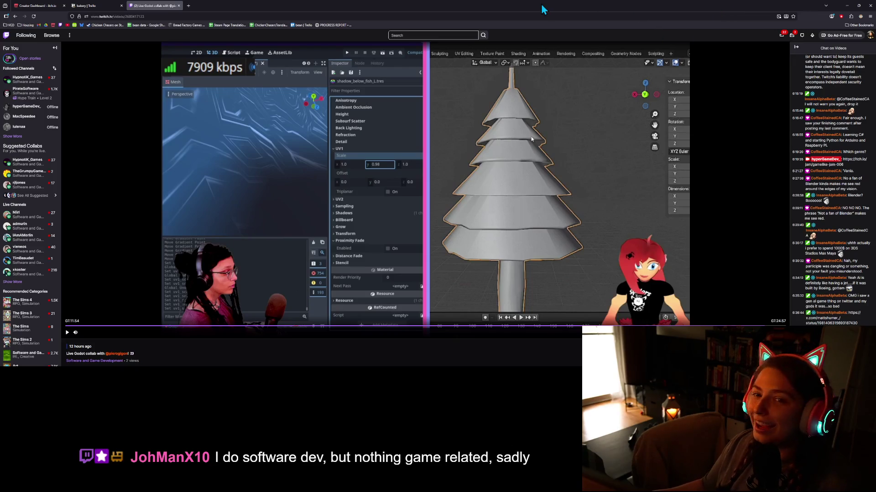
# Return to Godot, collapse the Output panel, and run the Bakery project.
pyautogui.click(90, 6)
pyautogui.click(846, 5)
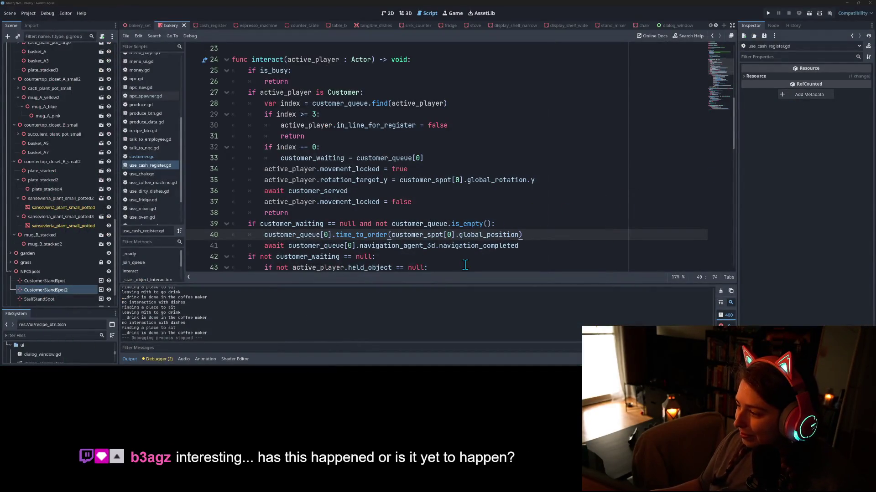
pyautogui.click(130, 358)
pyautogui.click(769, 13)
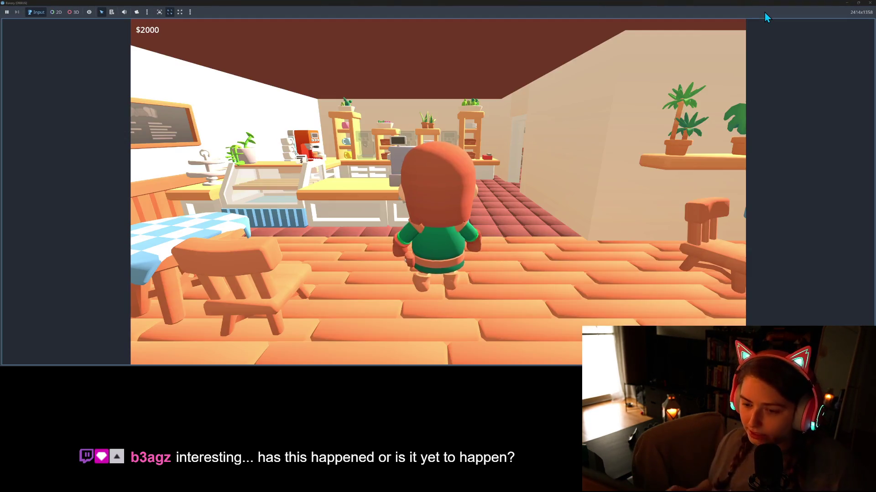
# Walk to the phone by the doorway and hire a new employee.
pyautogui.press('w')
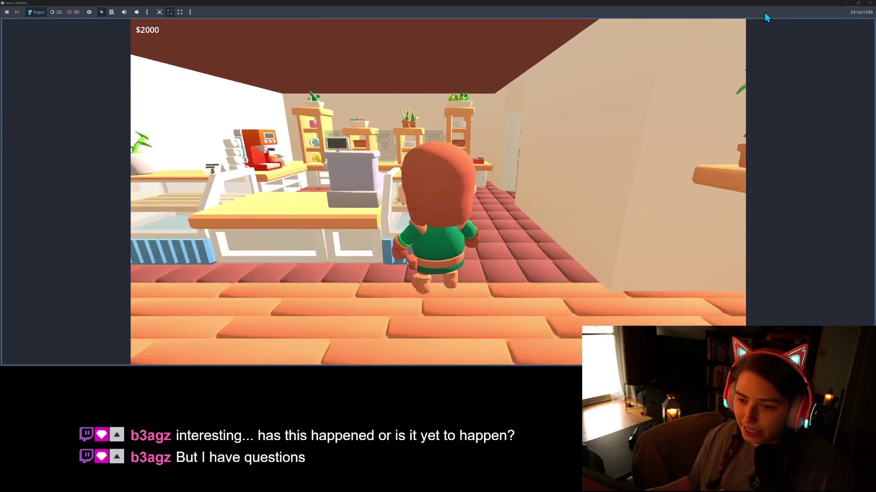
pyautogui.press('w')
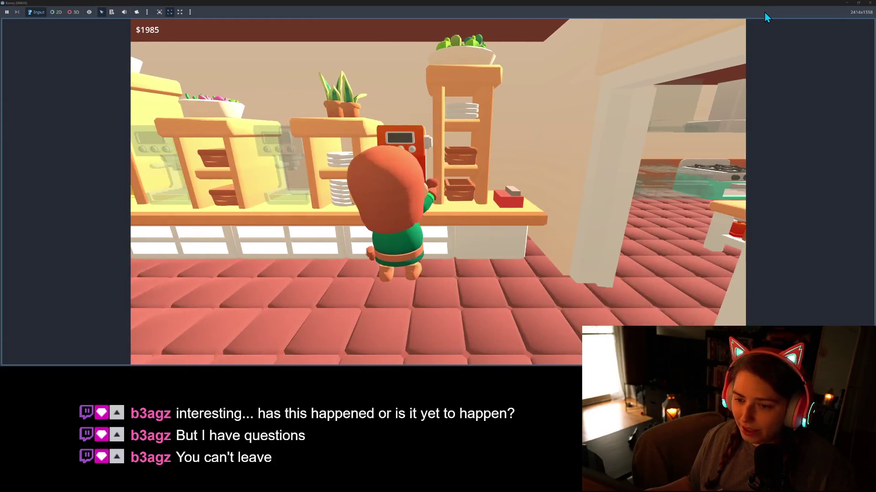
pyautogui.press('d')
pyautogui.press('d')
pyautogui.press('e')
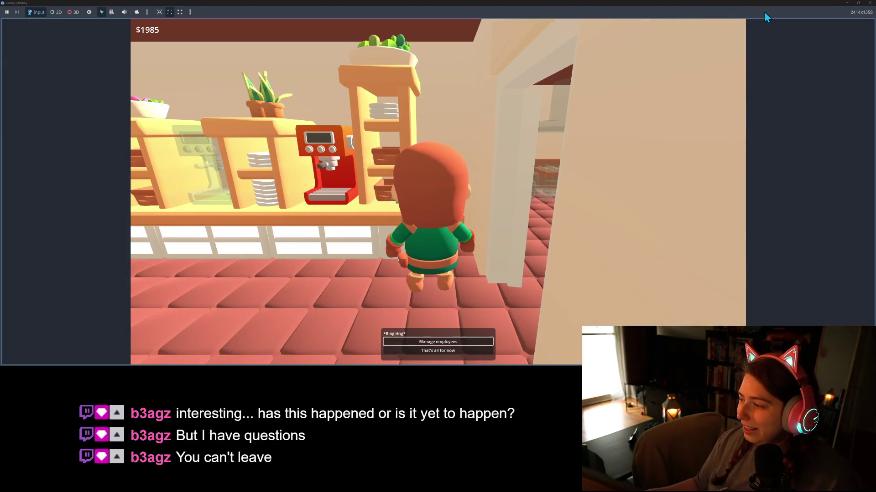
pyautogui.press('Return')
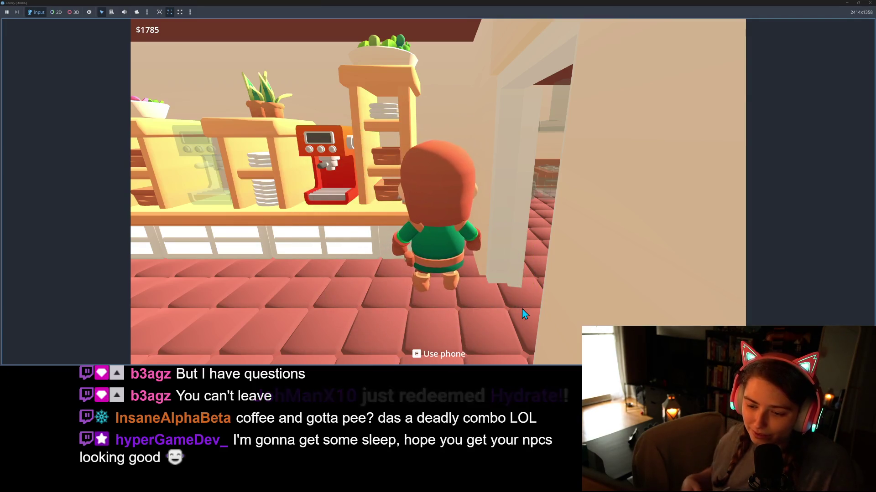
# Buy two $15 coffee machines at the empty machine spots.
pyautogui.press('a')
pyautogui.press('e')
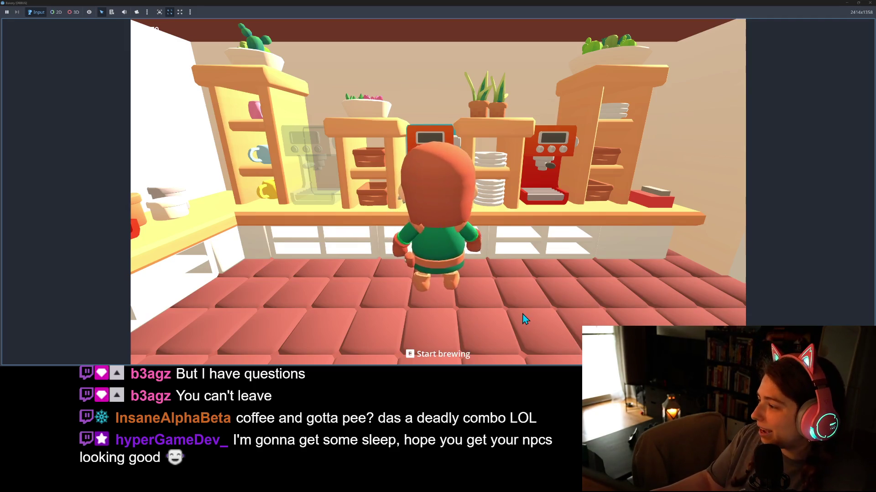
pyautogui.press('a')
pyautogui.press('a')
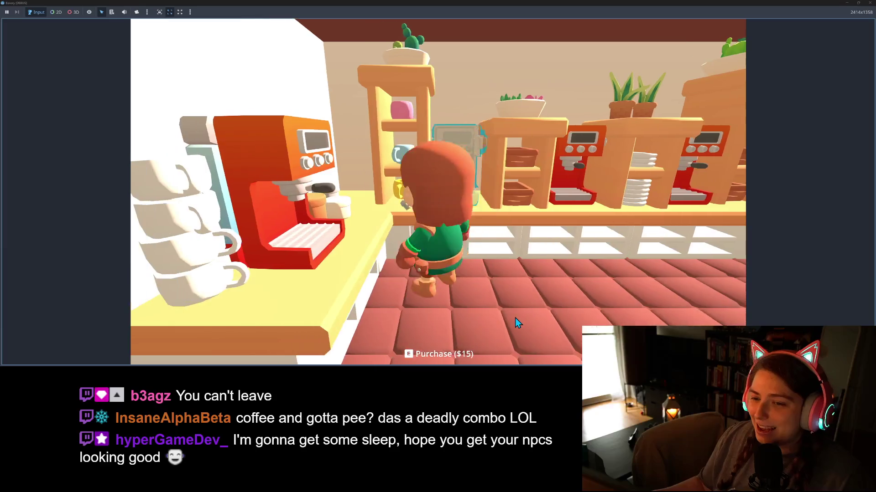
pyautogui.press('e')
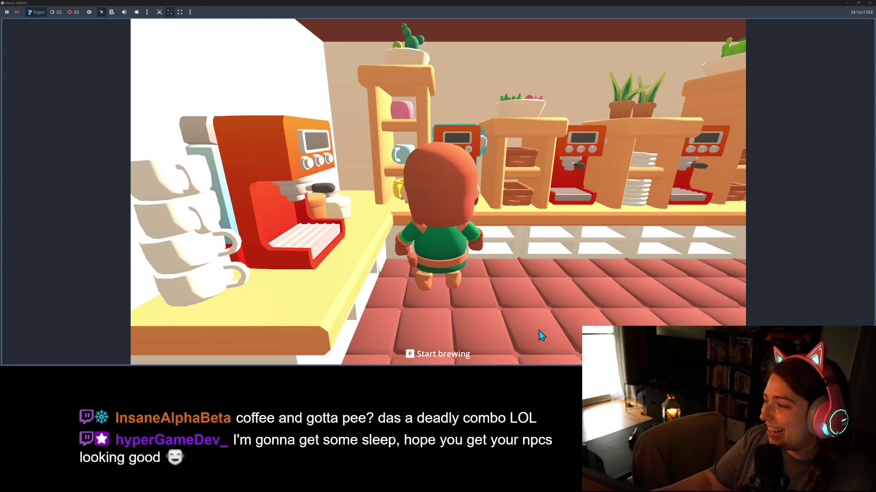
# Assign the employee at the register to Serve Coffee.
pyautogui.press('s')
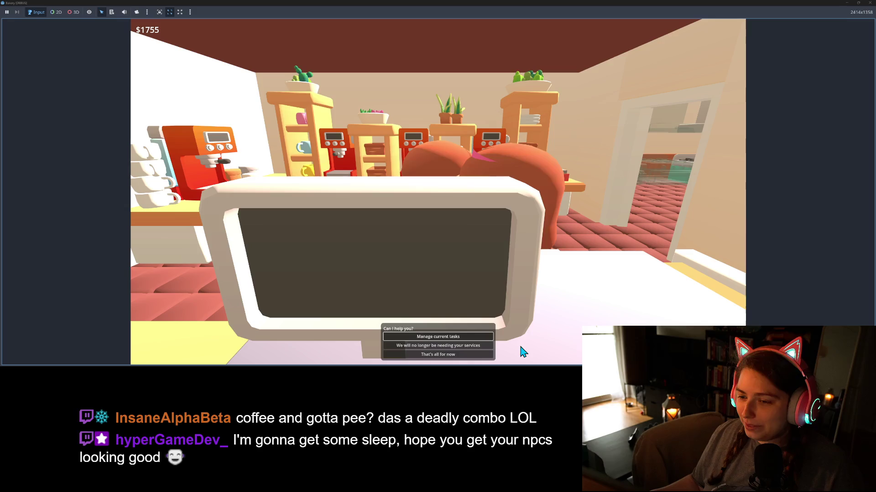
pyautogui.press('Down')
pyautogui.press('Down')
pyautogui.press('Down')
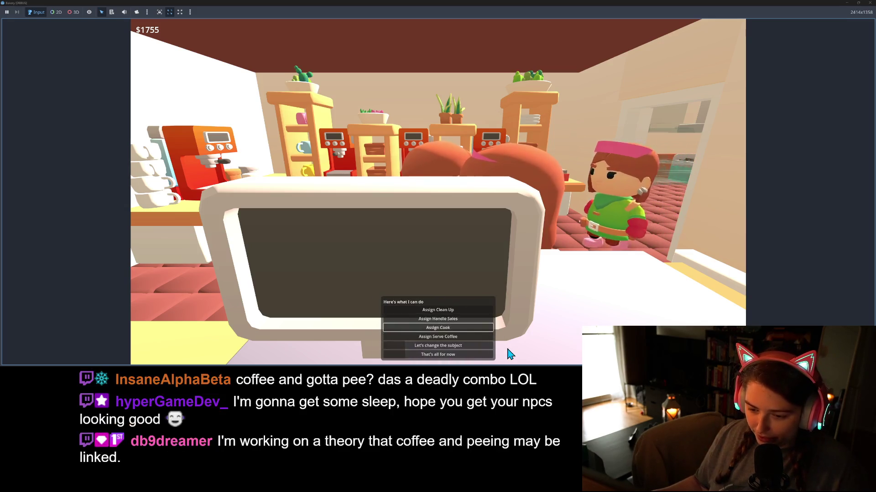
pyautogui.press('Return')
pyautogui.press('Up')
pyautogui.press('Down')
pyautogui.press('Down')
pyautogui.press('Down')
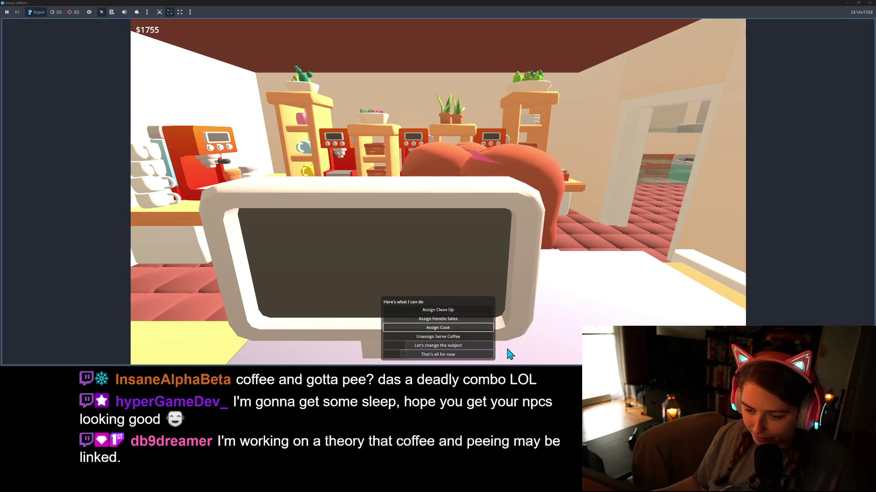
pyautogui.press('Up')
pyautogui.press('Up')
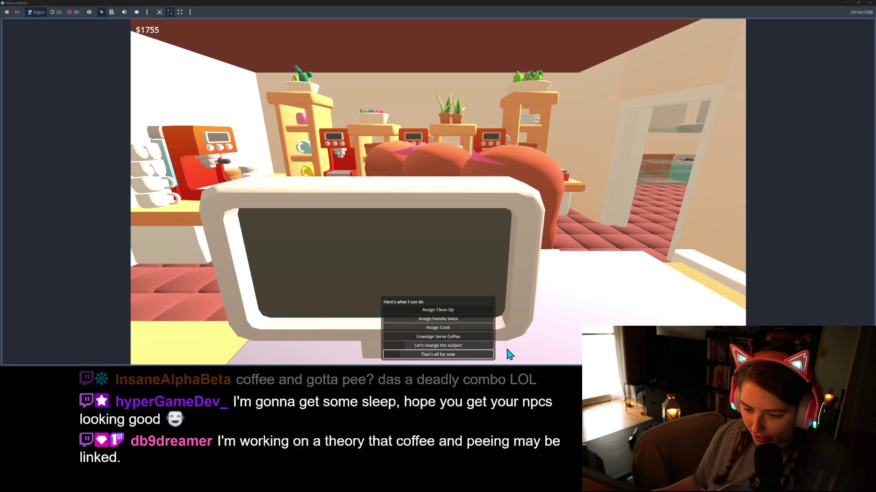
pyautogui.press('Escape')
# Walk to the employee outside and assign them to Cook.
pyautogui.press('s')
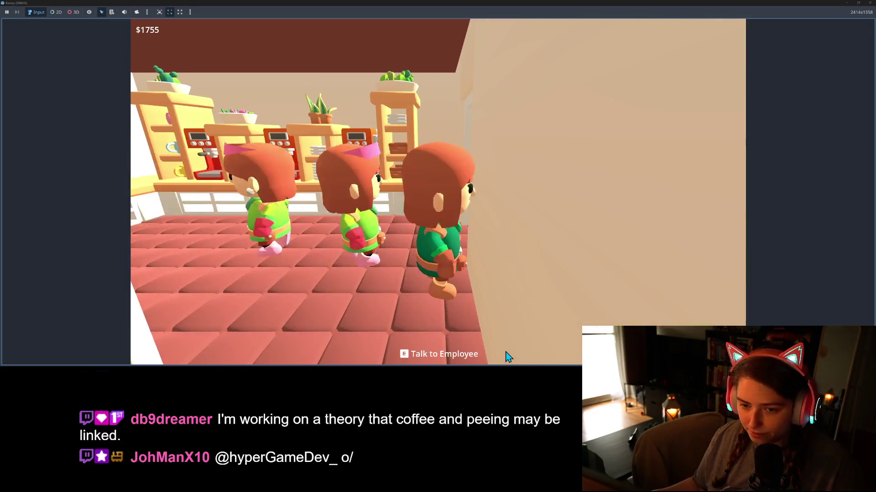
pyautogui.press('w')
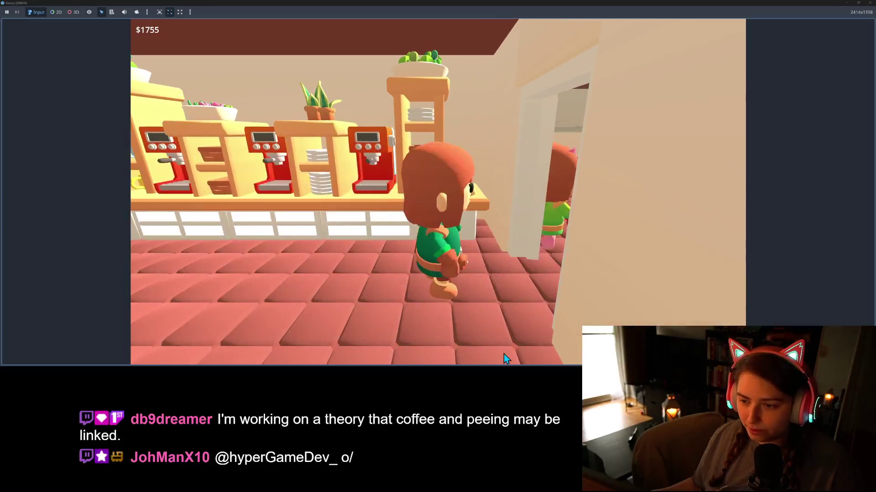
pyautogui.press('s')
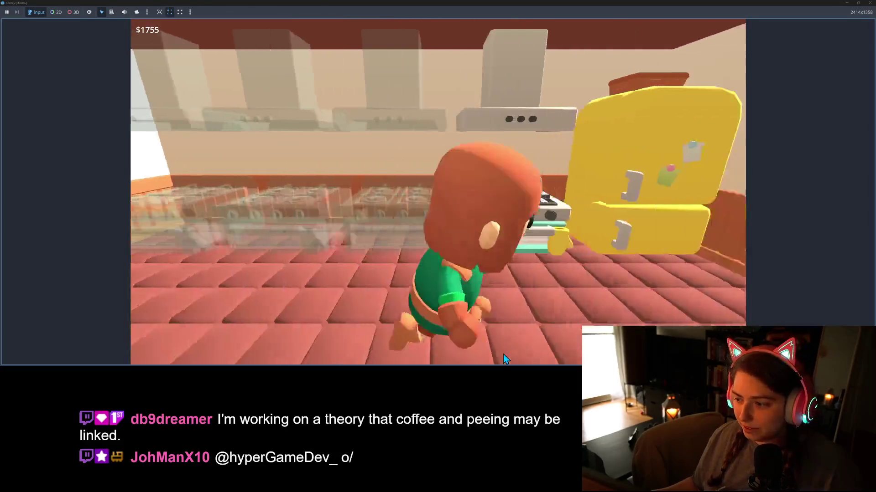
pyautogui.press('e')
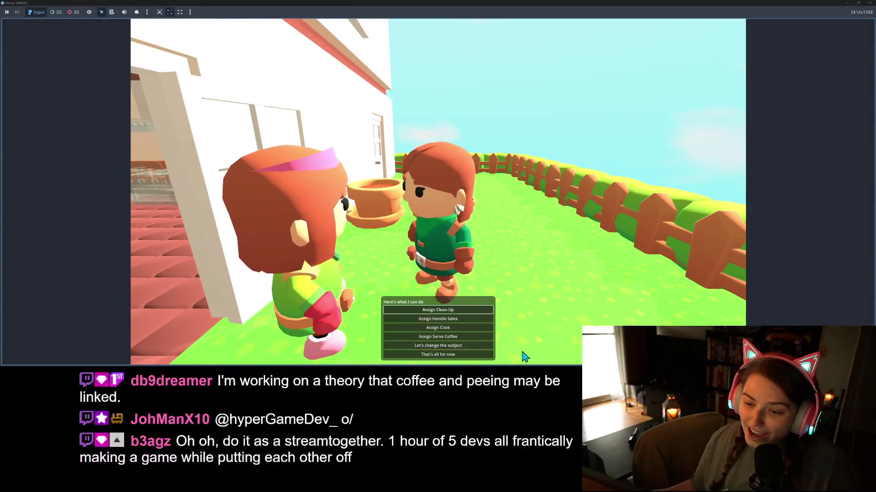
pyautogui.press('Down')
pyautogui.press('Down')
pyautogui.press('Return')
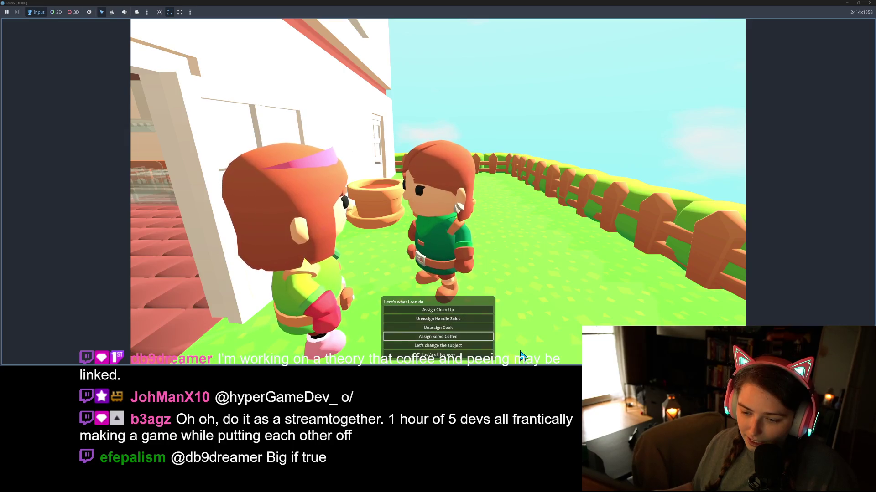
pyautogui.press('Escape')
pyautogui.press('w')
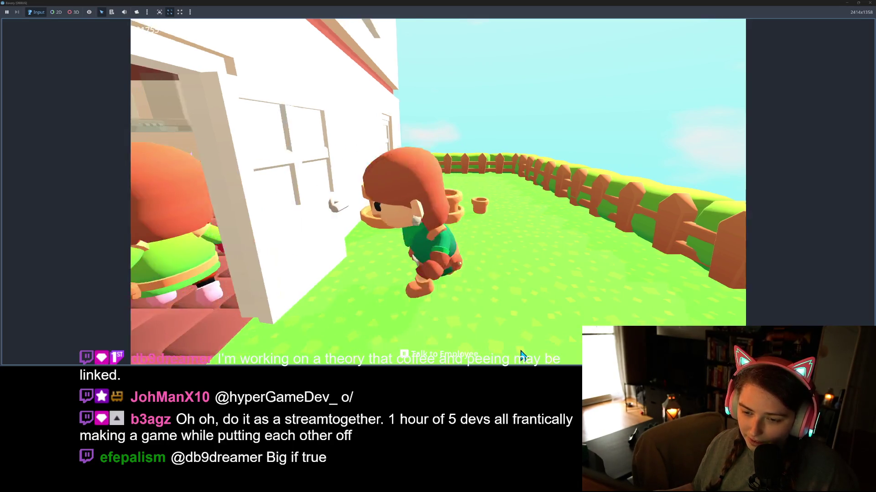
# Talk to the kitchen employee, then buy a $10 mixer for the table.
pyautogui.press('e')
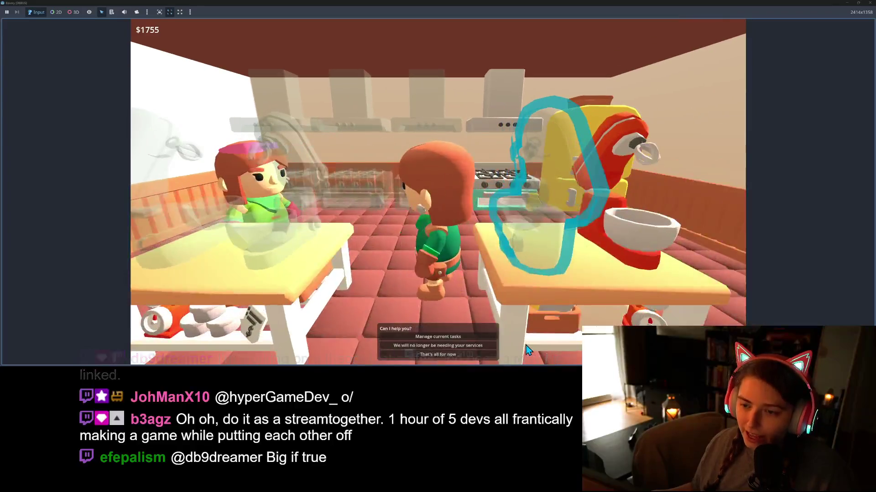
pyautogui.press('Down')
pyautogui.press('Down')
pyautogui.press('Return')
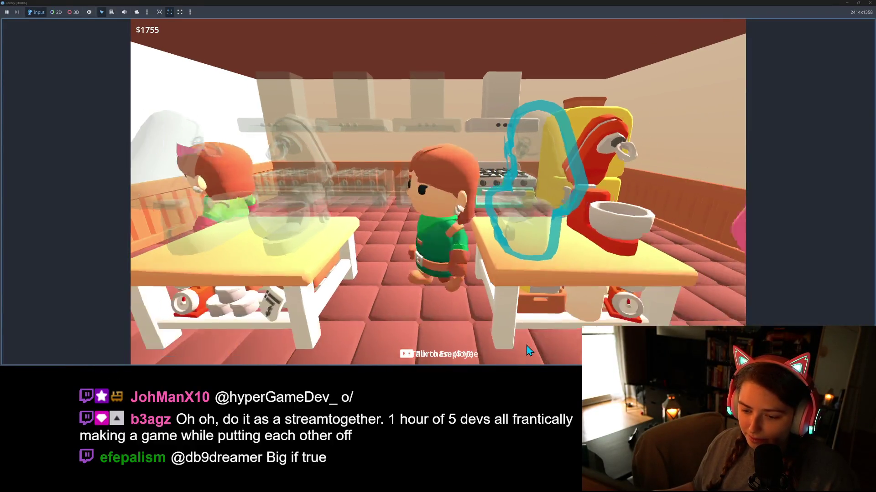
pyautogui.press('w')
pyautogui.press('s')
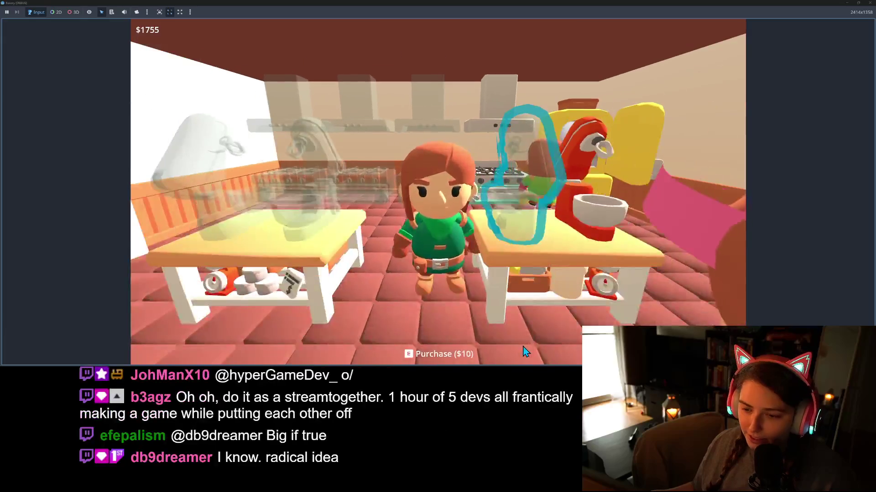
pyautogui.press('e')
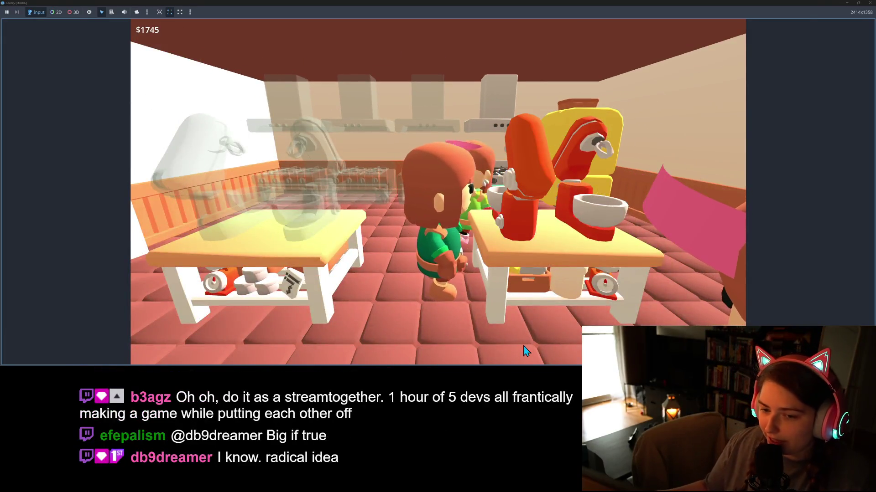
pyautogui.press('w')
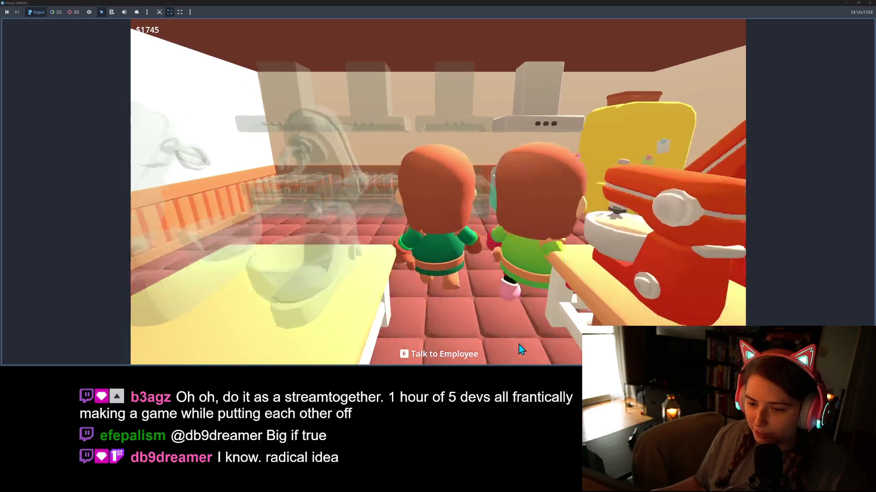
pyautogui.press('s')
pyautogui.press('a')
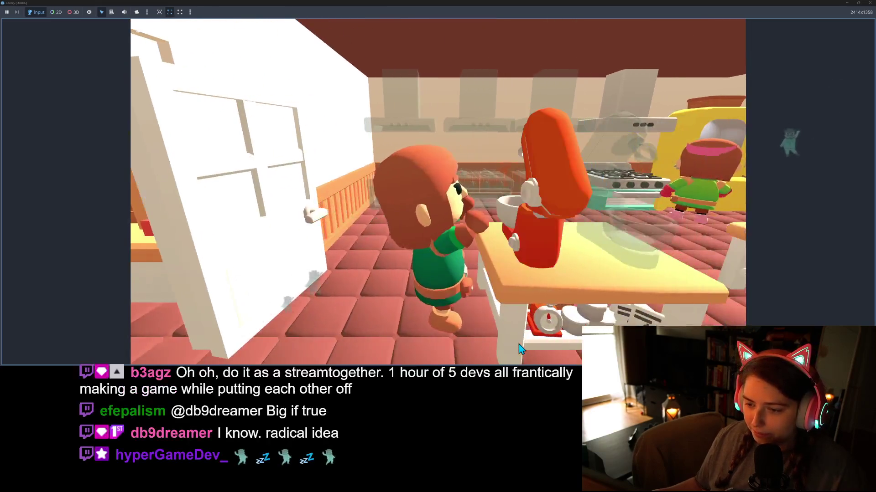
# Buy a stove for the kitchen and a mixer for the left table.
pyautogui.press('w')
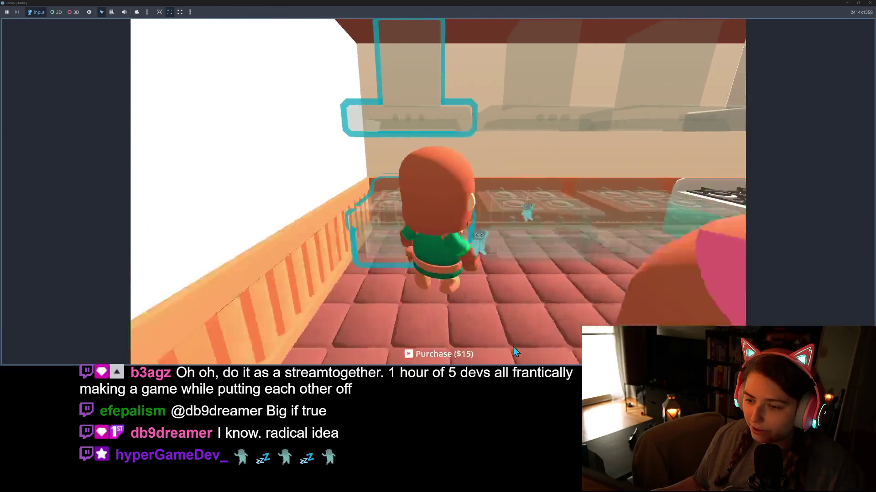
pyautogui.press('a')
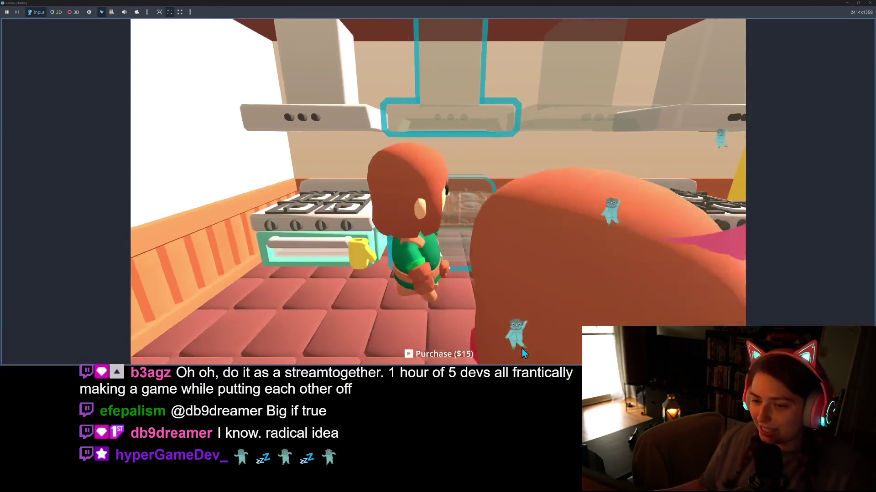
pyautogui.press('w')
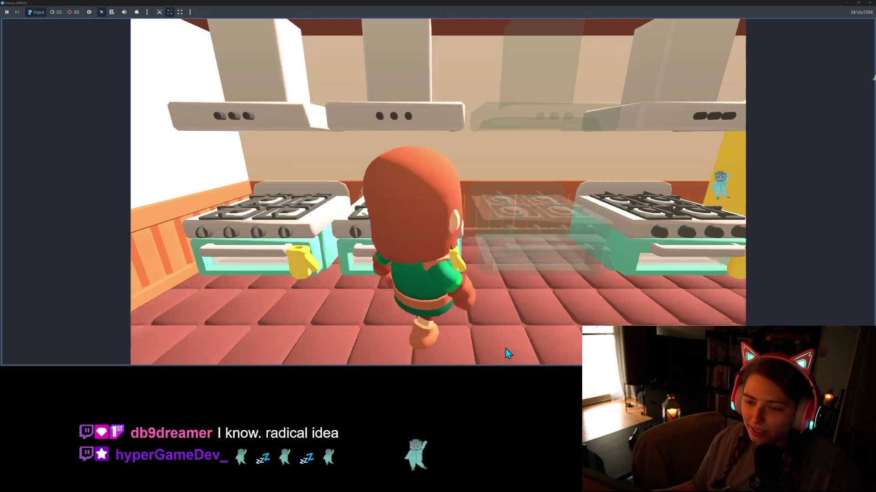
pyautogui.press('e')
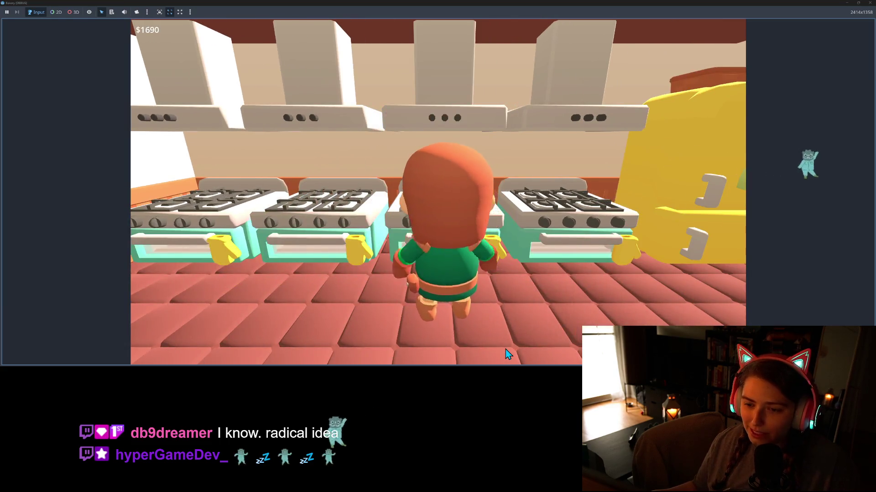
pyautogui.press('s')
pyautogui.press('e')
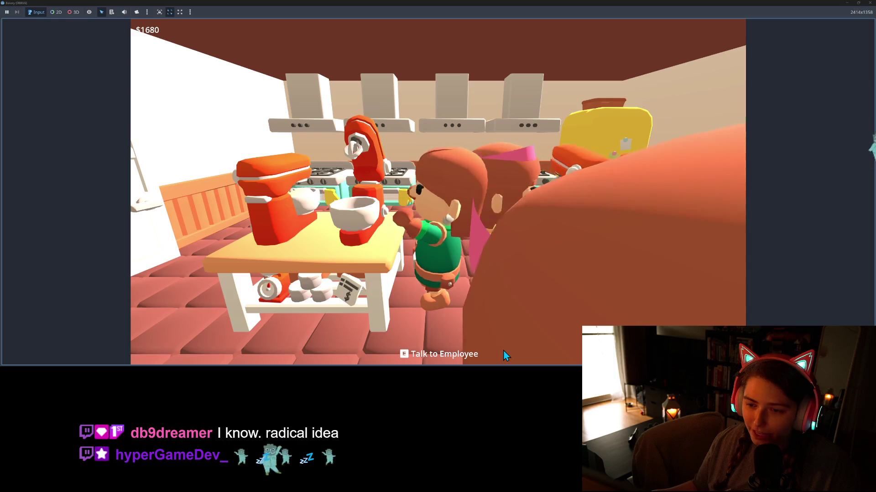
# Check the kitchen employee's task menu, then close it.
pyautogui.press('s')
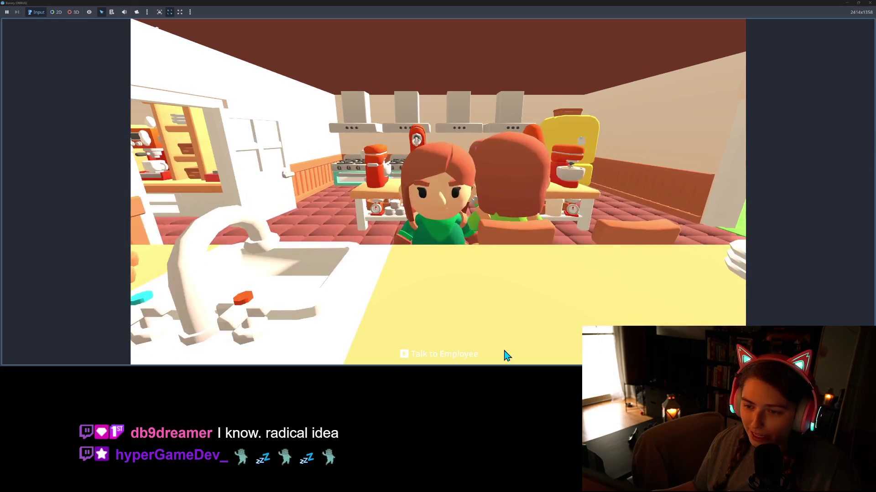
pyautogui.press('e')
pyautogui.press('e')
pyautogui.press('e')
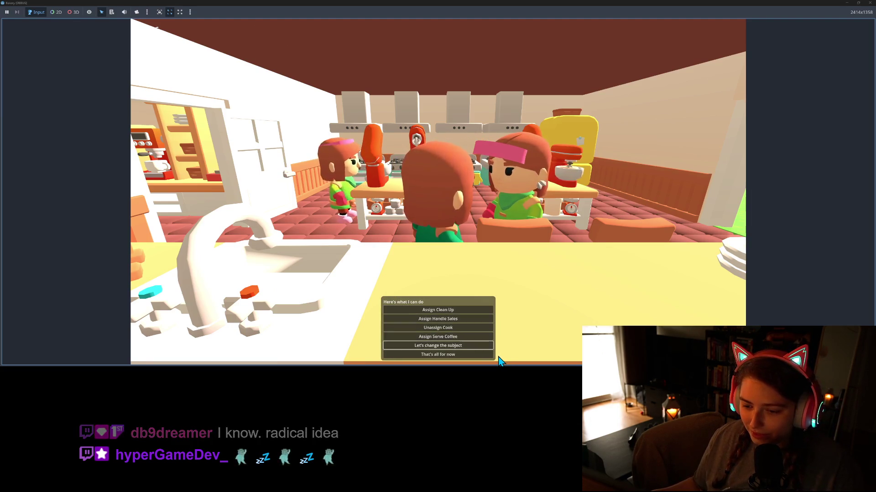
pyautogui.press('e')
pyautogui.press('w')
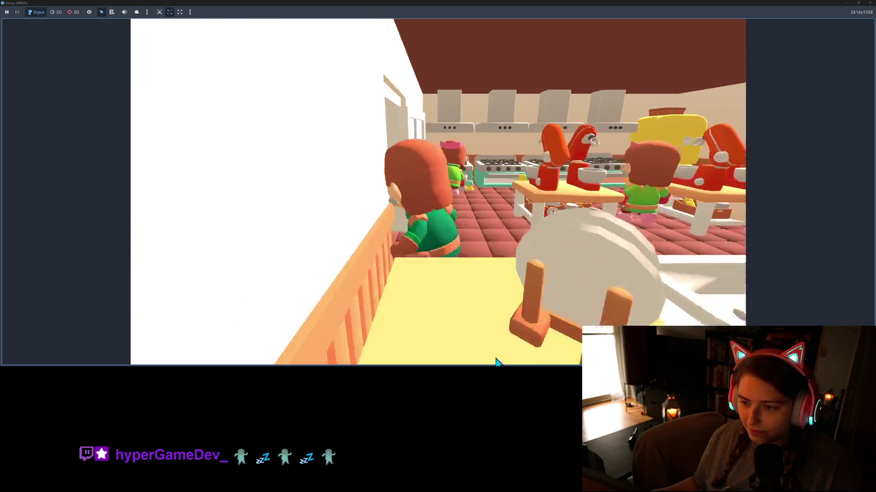
# Walk through the shop into the garden and assign the employee there to Clean Up.
pyautogui.press('w')
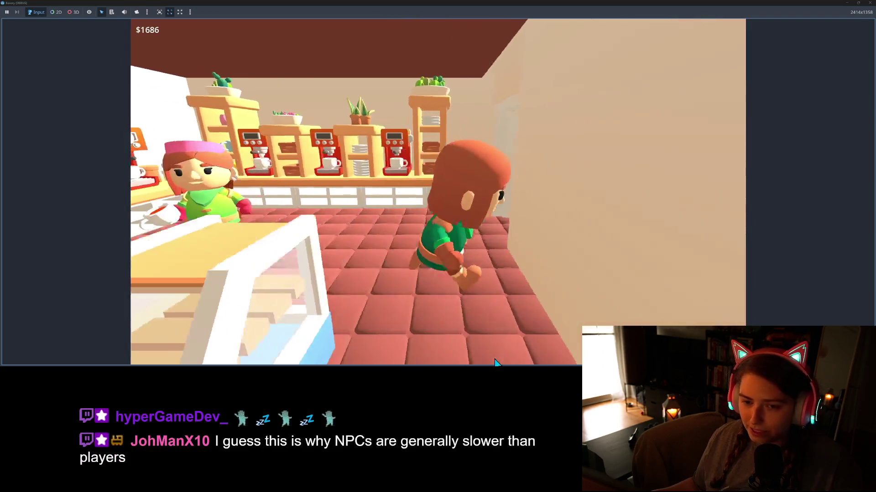
pyautogui.press('w')
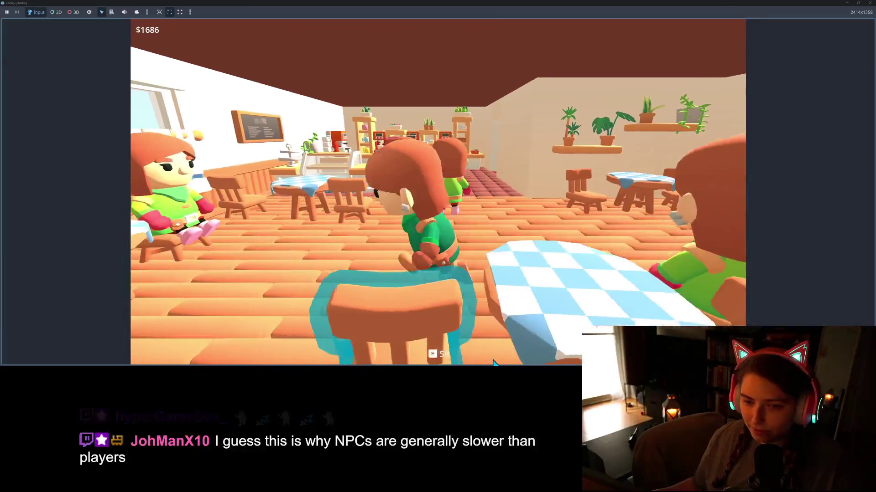
pyautogui.press('w')
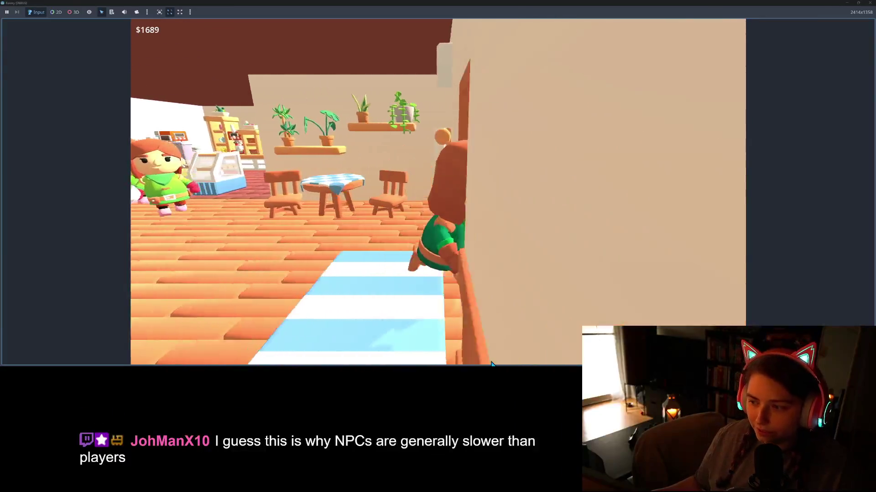
pyautogui.press('w')
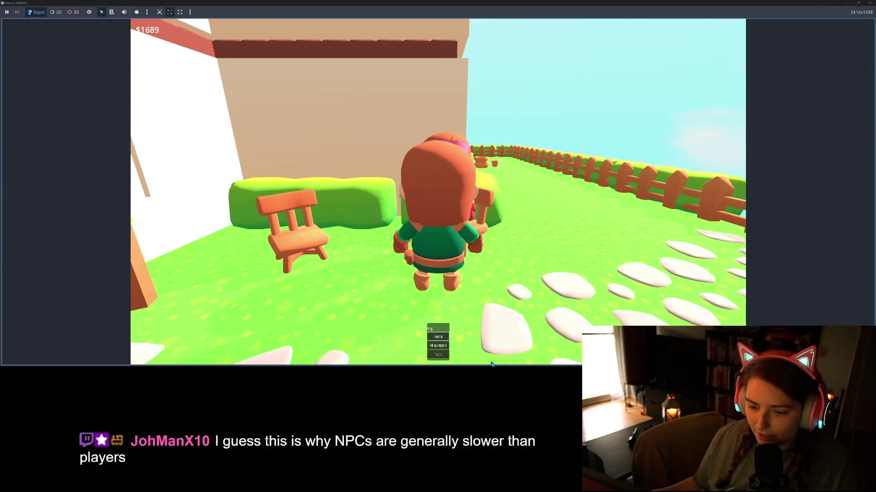
pyautogui.press('Return')
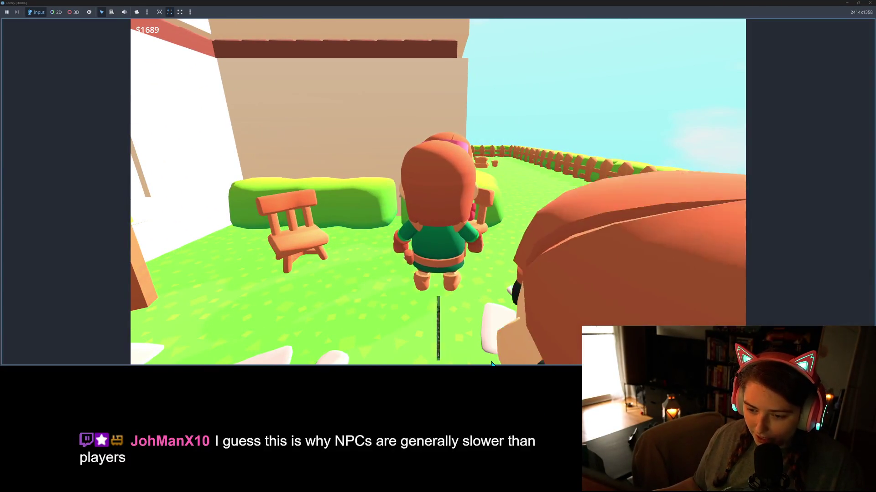
pyautogui.press('Down')
pyautogui.press('Down')
pyautogui.press('Down')
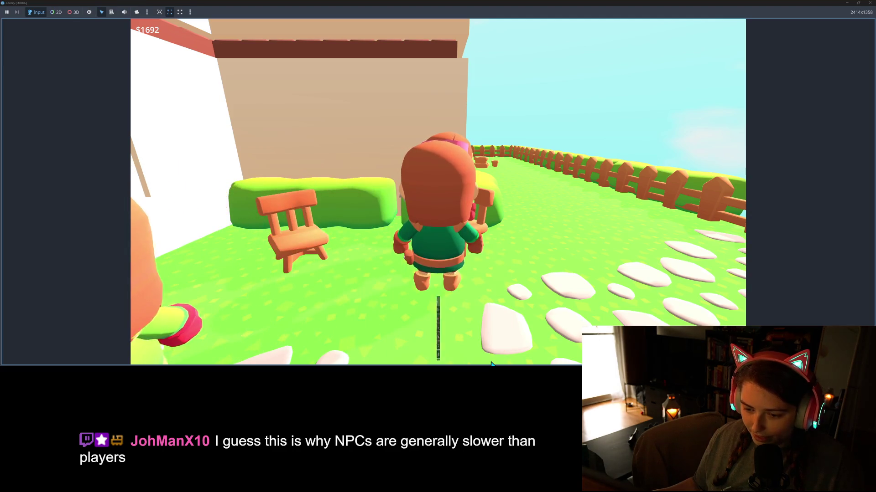
# Walk back from the garden into the kitchen and open the yellow fridge.
pyautogui.press('w')
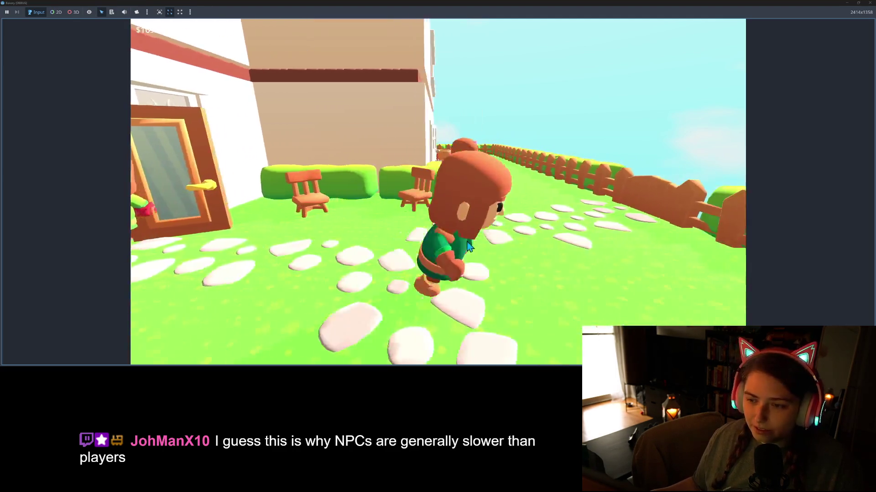
pyautogui.press('w')
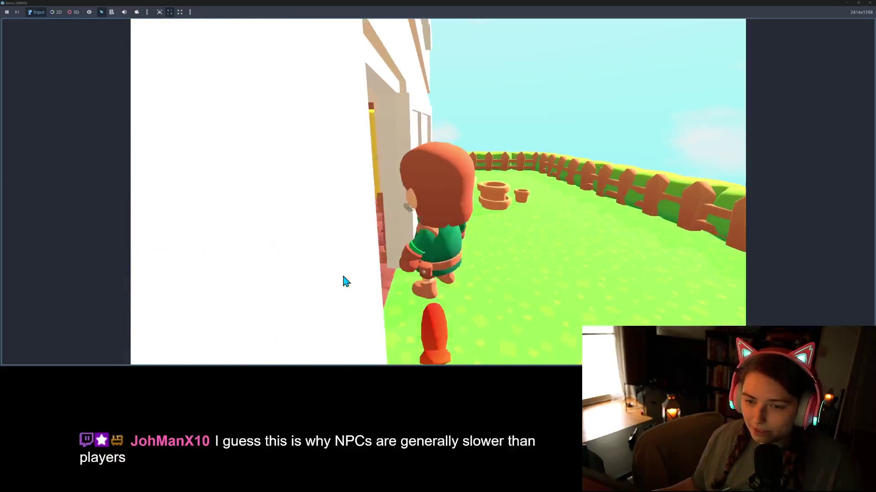
pyautogui.press('w')
pyautogui.press('e')
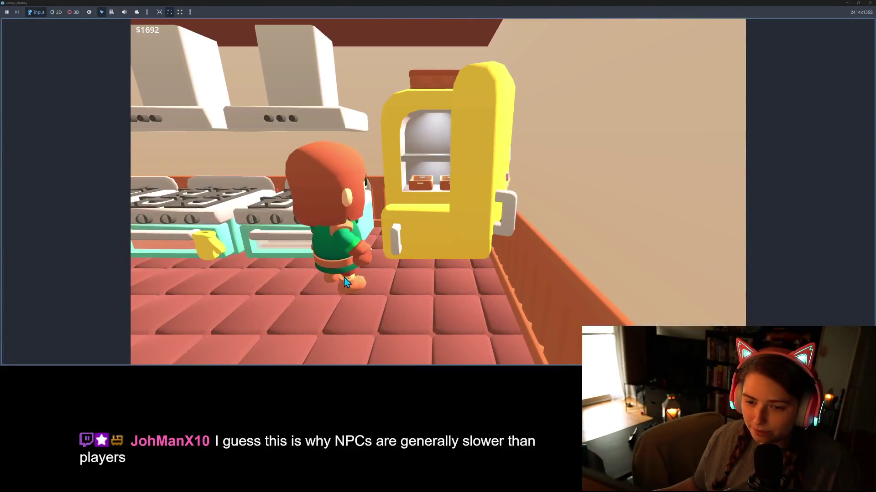
# Page the fridge recipes to Sweetie Num-Nums, stocking Grape and Pumpkin, then close the panel.
pyautogui.click(473, 233)
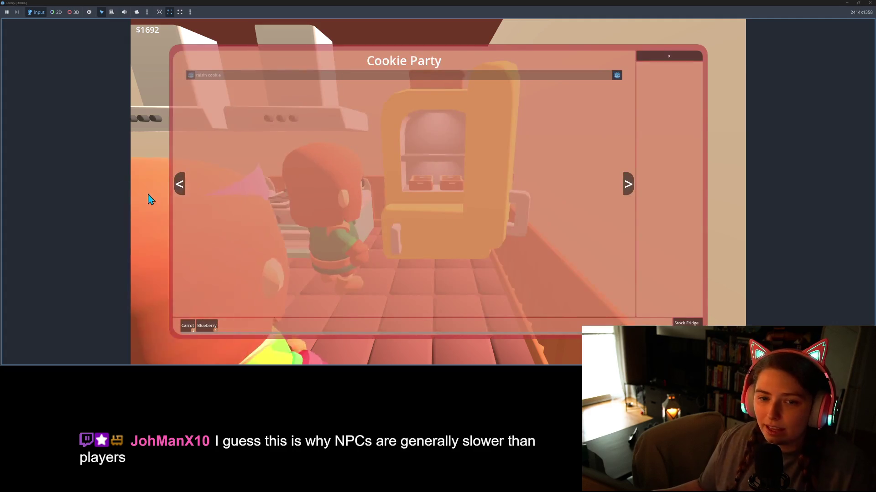
pyautogui.click(178, 185)
pyautogui.click(180, 186)
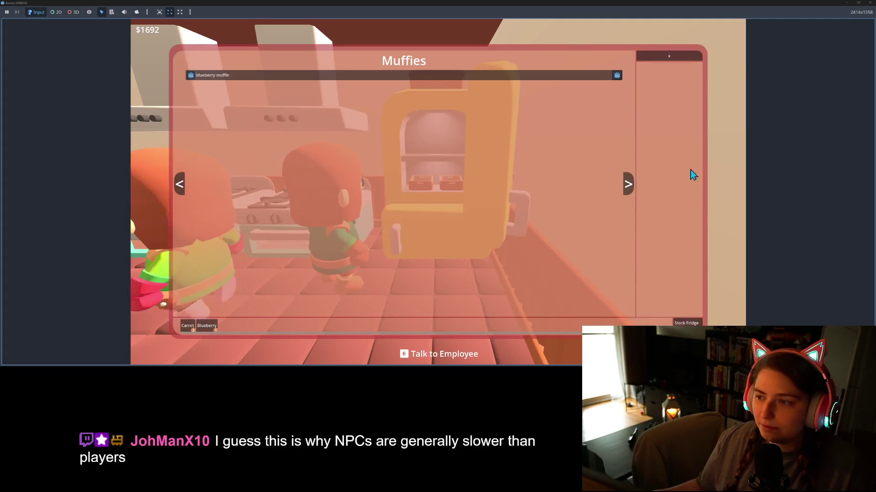
pyautogui.click(628, 183)
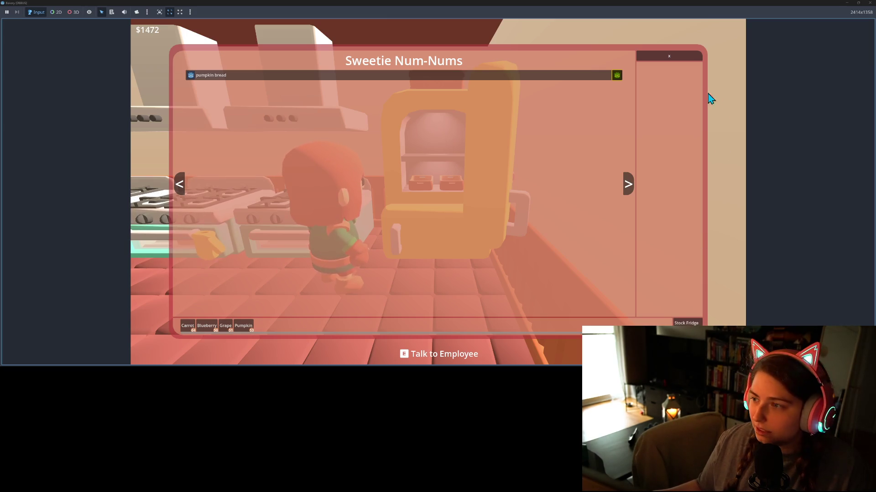
pyautogui.click(680, 58)
pyautogui.press('s')
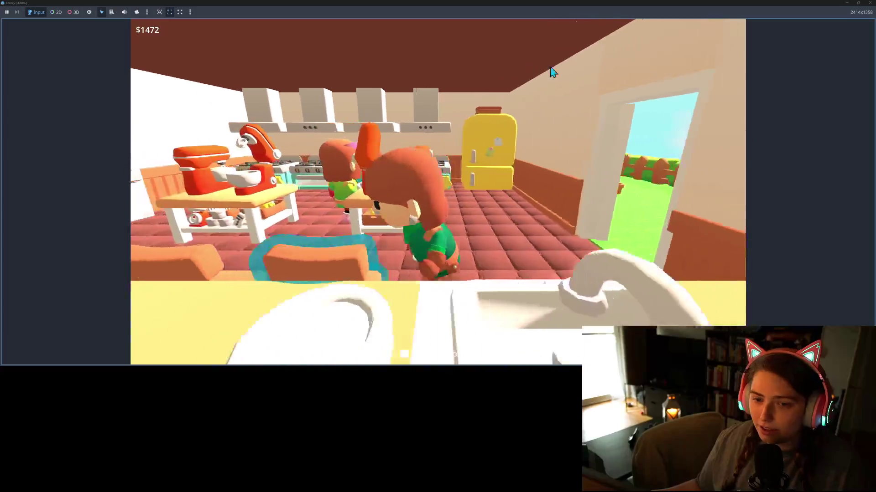
# Walk through the bakery to the employee by the window and talk to them.
pyautogui.press('a')
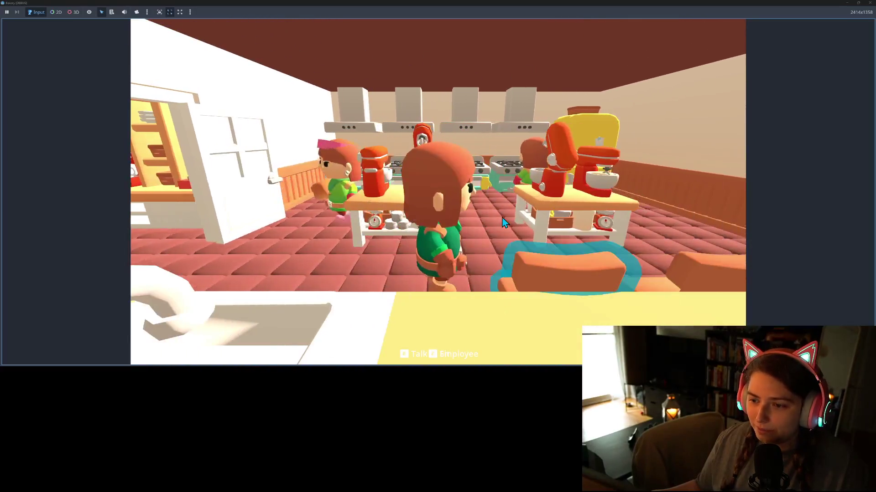
pyautogui.press('d')
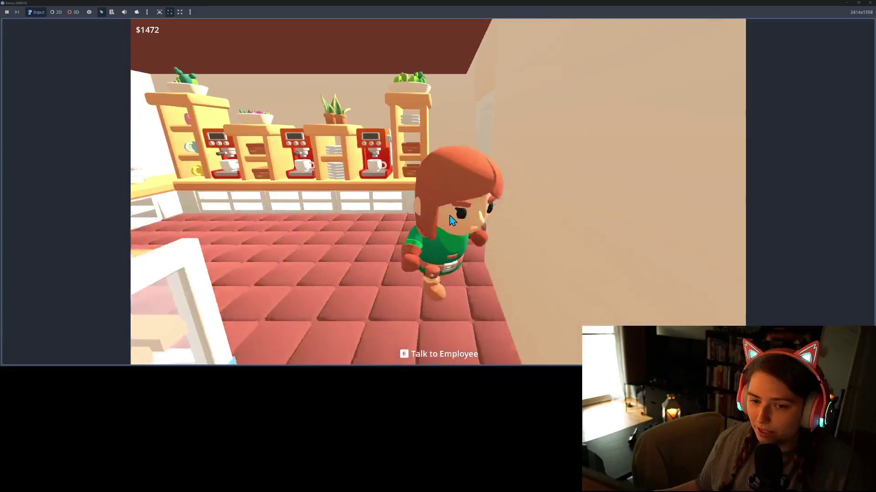
pyautogui.press('s')
pyautogui.press('w')
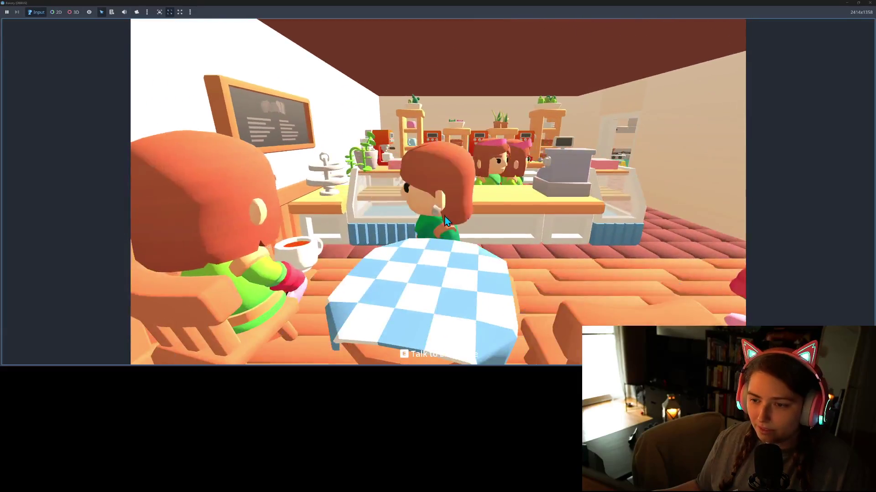
pyautogui.press('w')
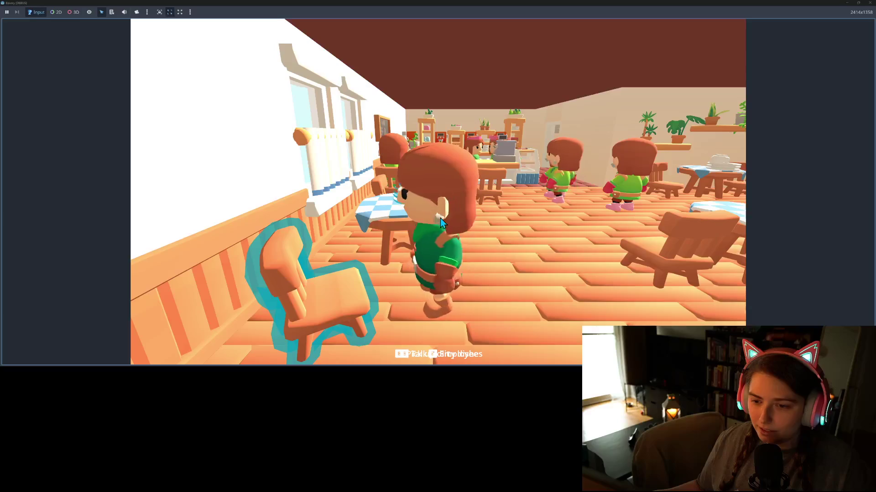
pyautogui.press('e')
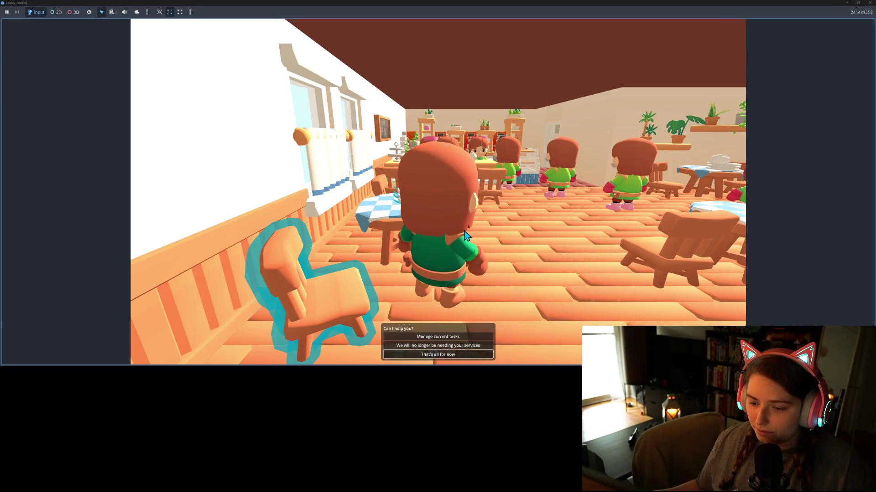
# Close the employee menu and walk through the kitchen into the dining room to the checkered table.
pyautogui.press('w')
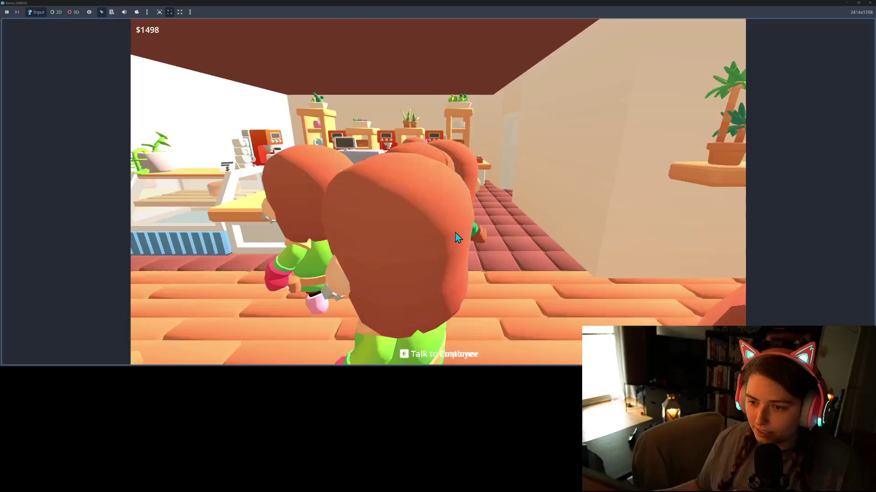
pyautogui.press('w')
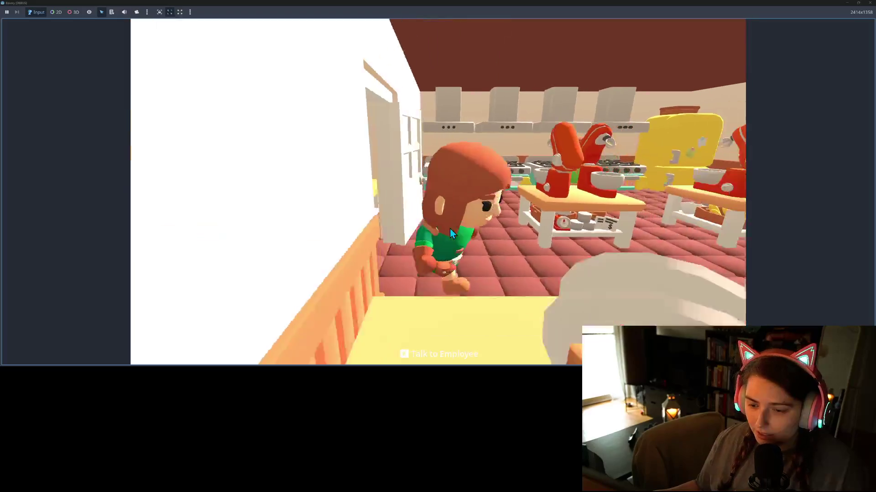
pyautogui.press('w')
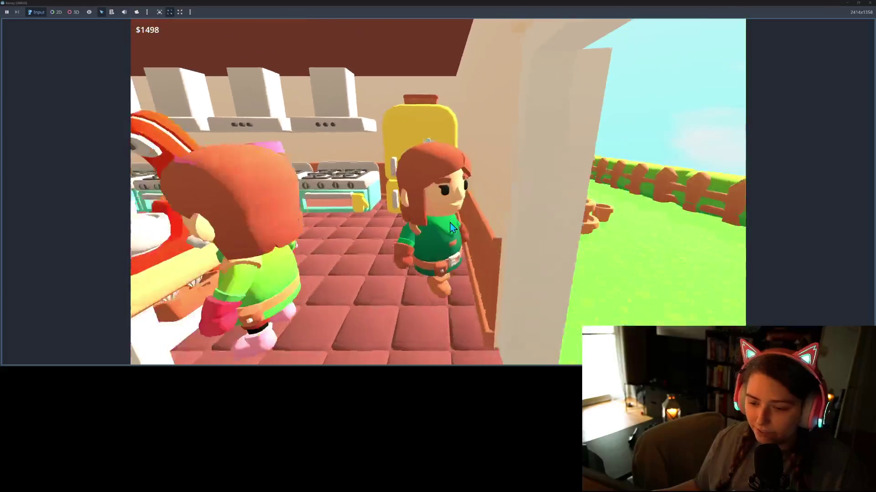
pyautogui.press('w')
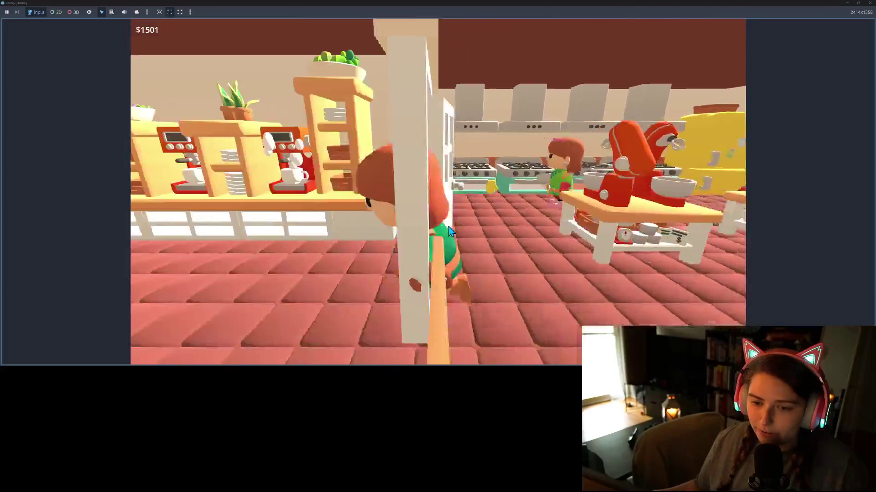
pyautogui.press('w')
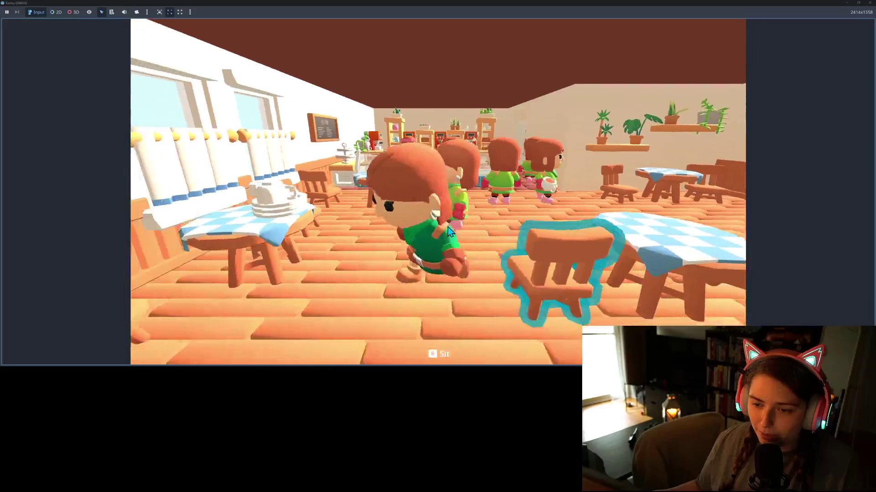
pyautogui.press('w')
# Move the dirty dishes onto the checkered table, then turn toward the back tables.
pyautogui.press('e')
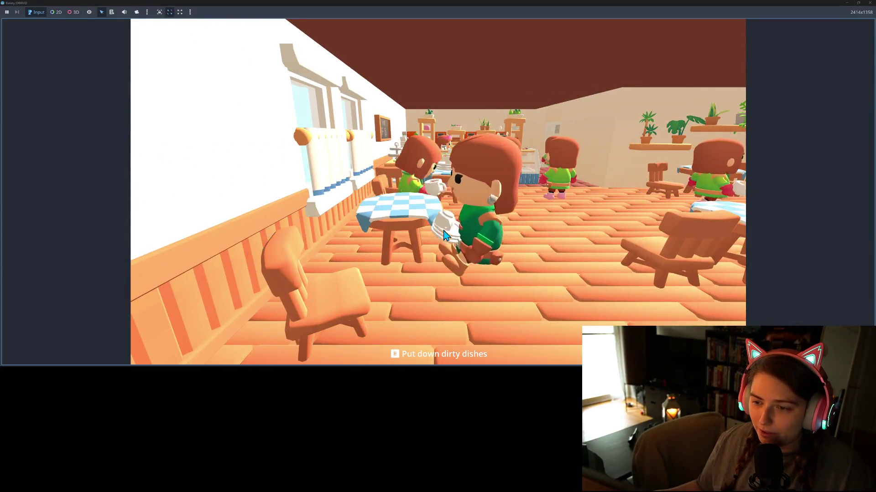
pyautogui.press('e')
pyautogui.press('s')
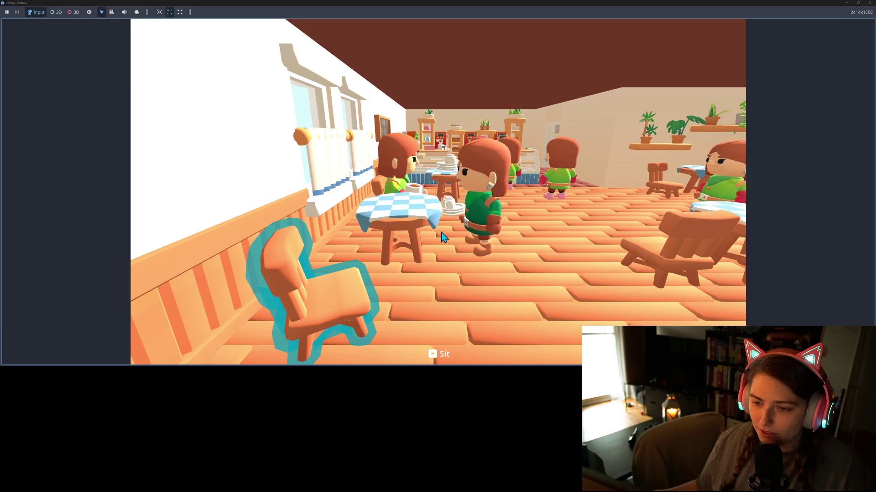
pyautogui.press('d')
pyautogui.press('w')
pyautogui.press('a')
pyautogui.press('s')
pyautogui.press('a')
pyautogui.press('w')
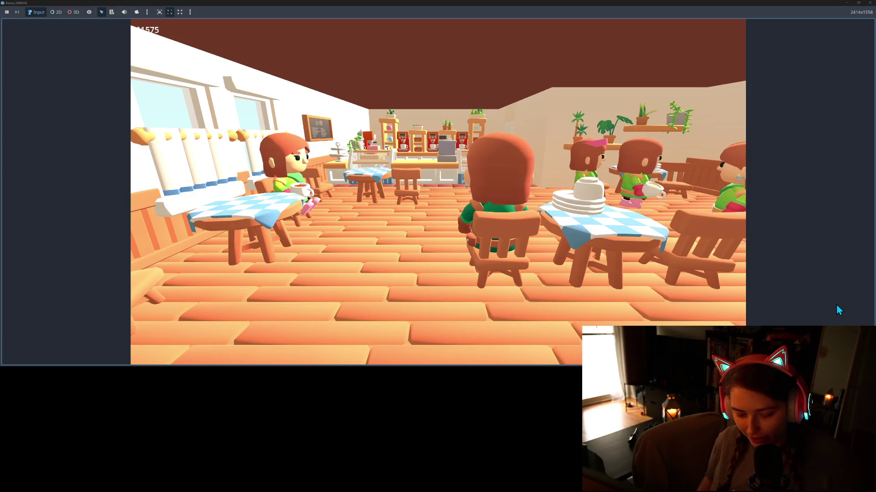
# Seat the character on the outlined chair by the window at the checkered table.
pyautogui.press('a')
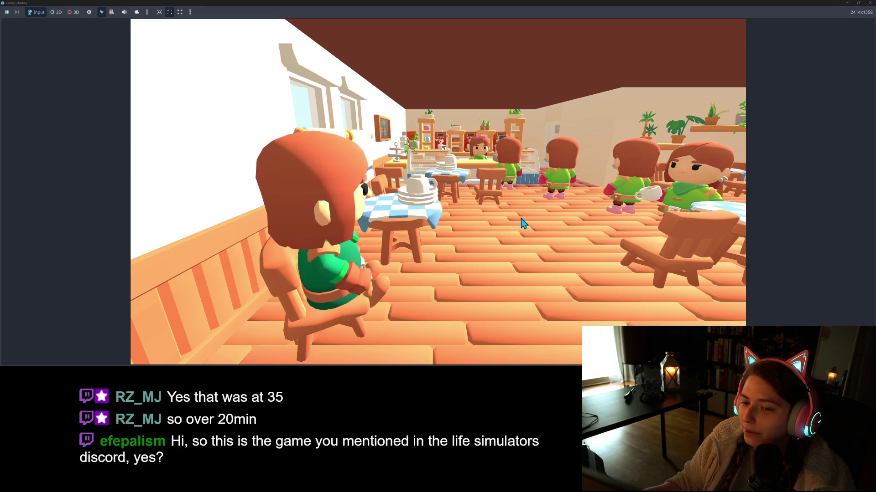
# Stand up and walk past the counter and dish rack to the stoves, then back to the dining area.
pyautogui.click(468, 268)
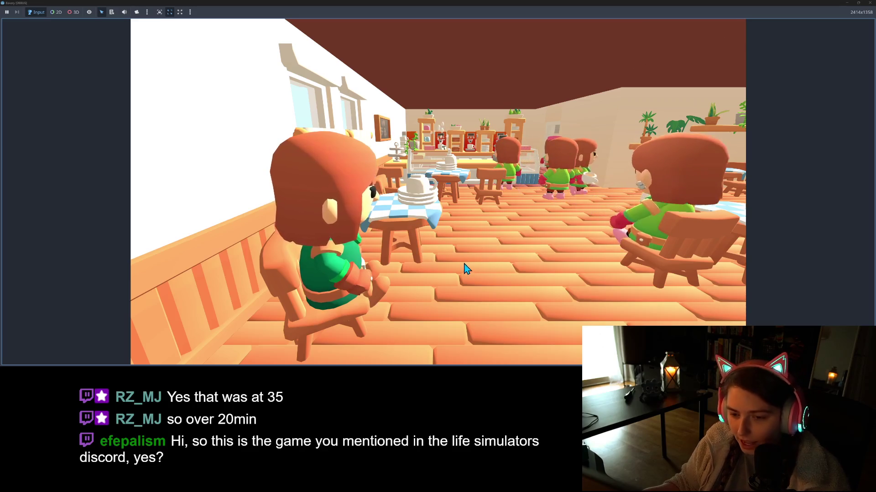
pyautogui.press('w')
pyautogui.press('w')
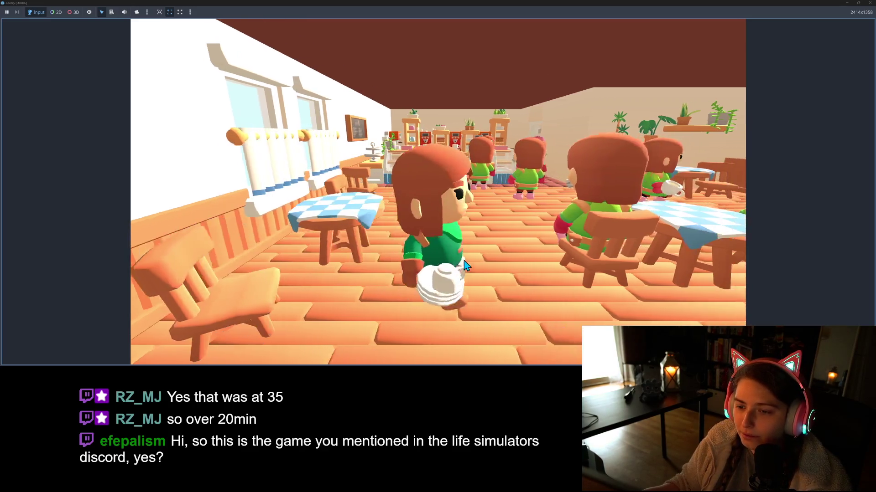
pyautogui.press('w')
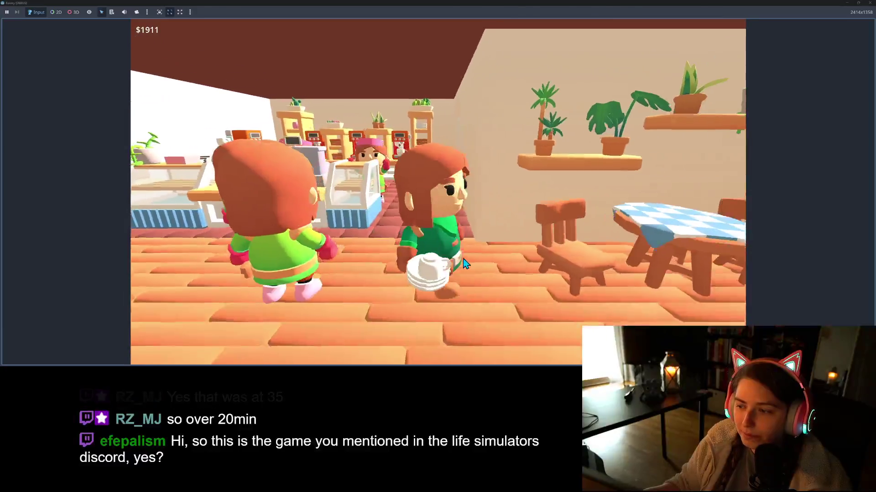
pyautogui.press('w')
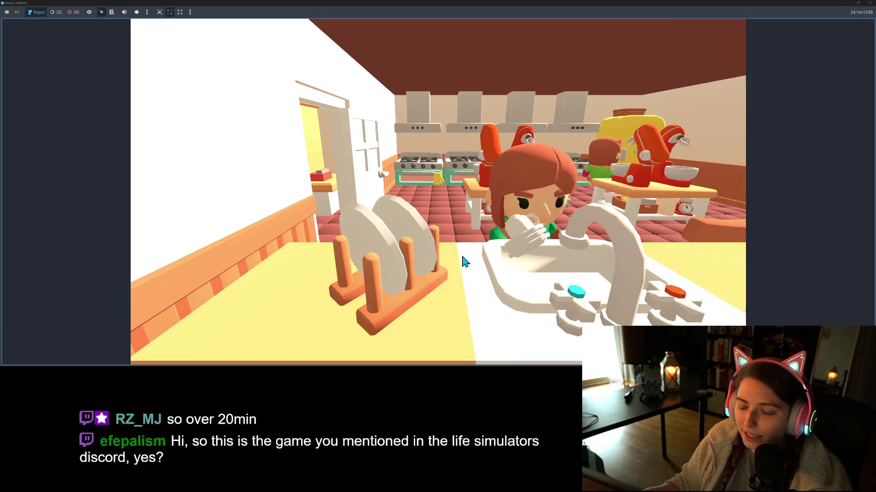
pyautogui.press('w')
pyautogui.press('w')
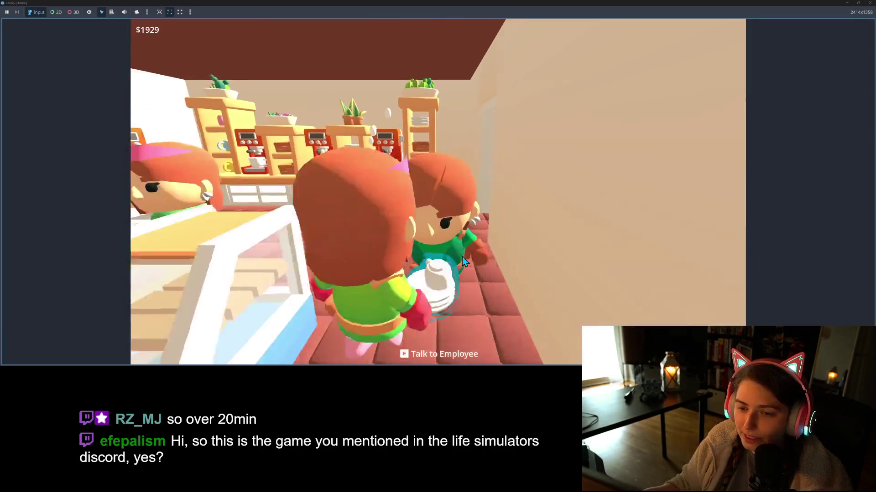
pyautogui.press('w')
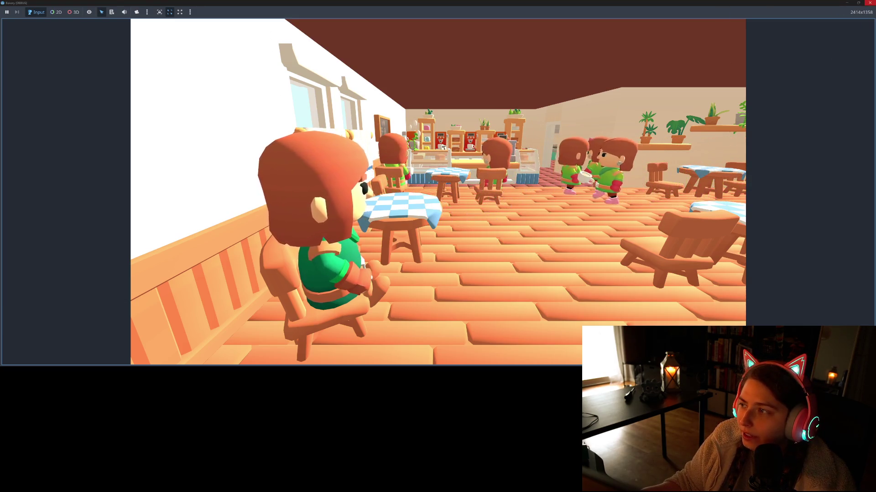
# Stop the playtest and read through use_cash_register.gd, including animation_player and the line 31 return.
pyautogui.click(870, 3)
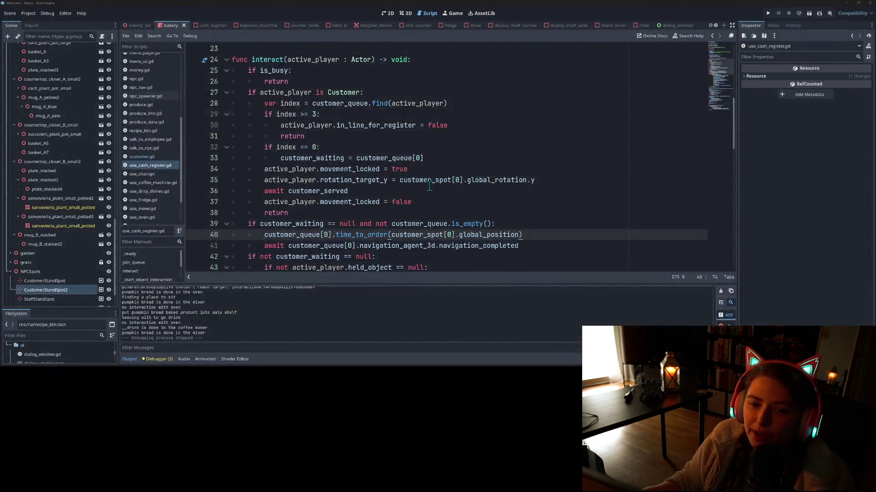
pyautogui.click(325, 202)
pyautogui.scroll(7, 324, 211)
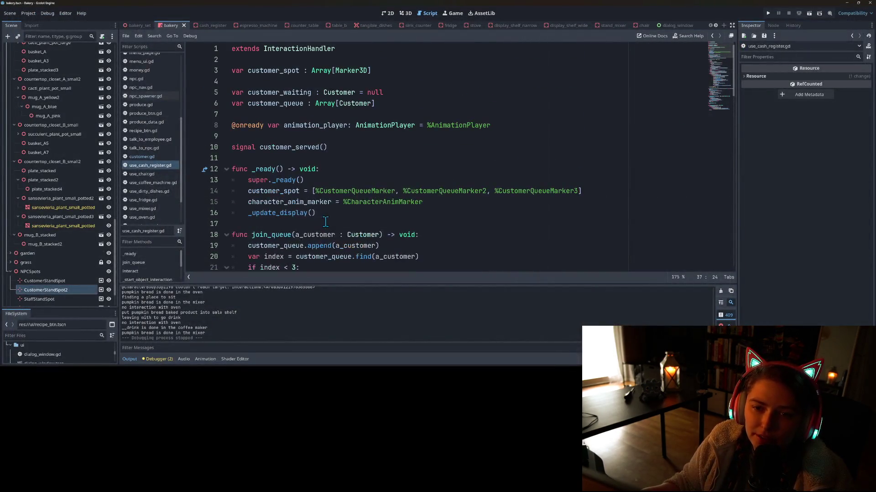
pyautogui.click(322, 146)
pyautogui.doubleClick(316, 123)
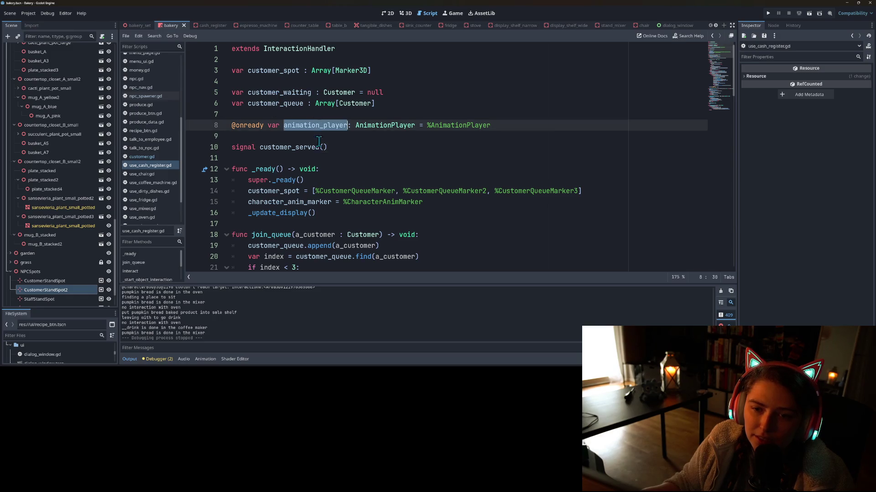
pyautogui.scroll(-3, 324, 183)
pyautogui.scroll(-1, 326, 183)
pyautogui.scroll(-2, 325, 183)
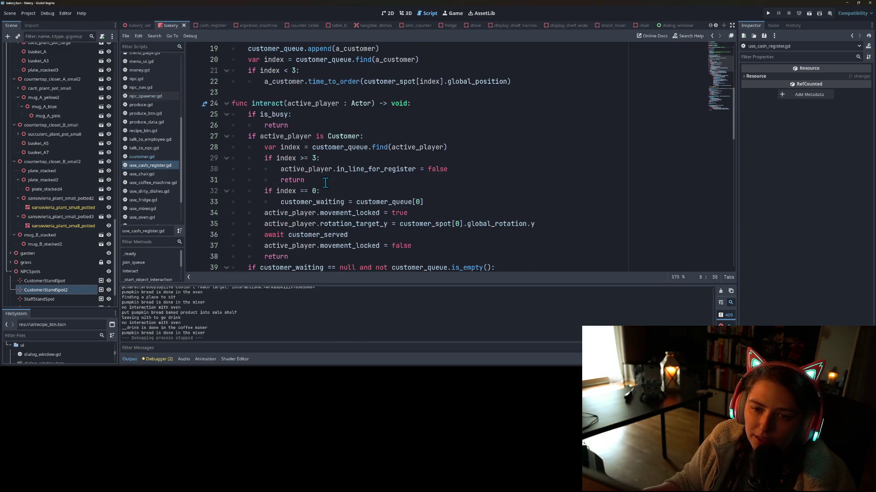
pyautogui.click(319, 180)
pyautogui.scroll(-4, 315, 182)
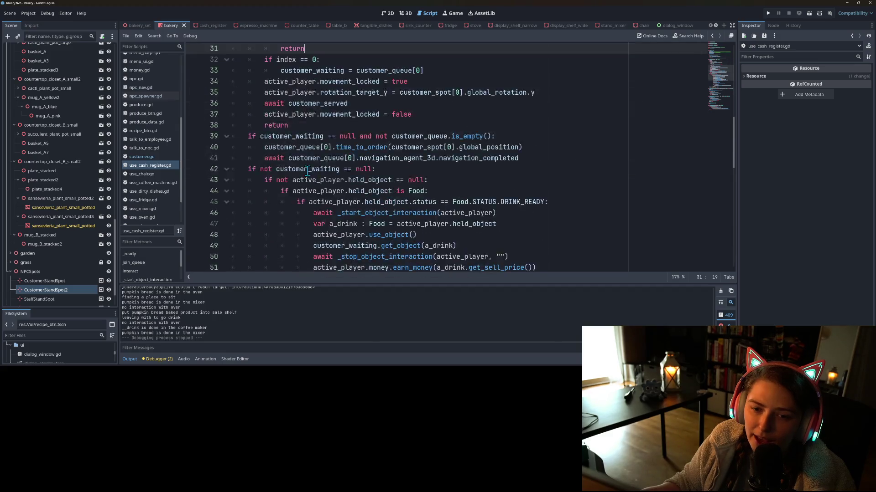
pyautogui.scroll(4, 250, 172)
# In customer.gd, inspect the in_line_for_register and finished_business checks in _set_next_target, then rerun with F5.
pyautogui.click(142, 157)
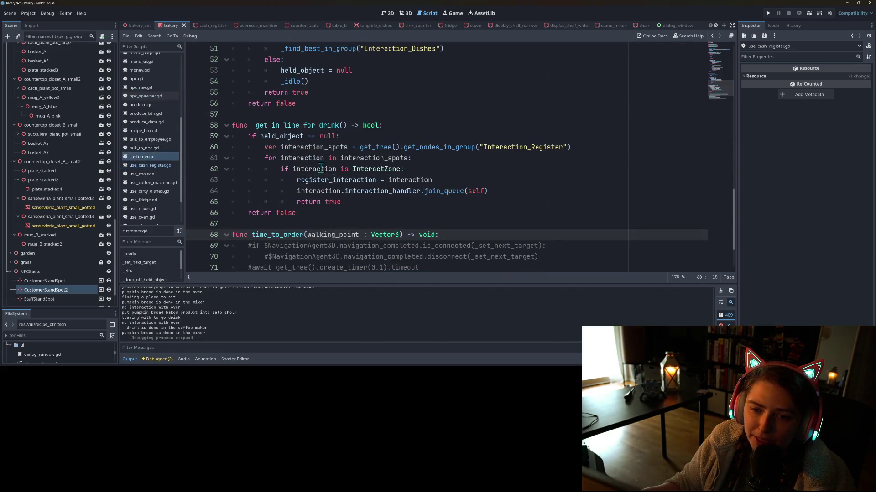
pyautogui.scroll(13, 318, 164)
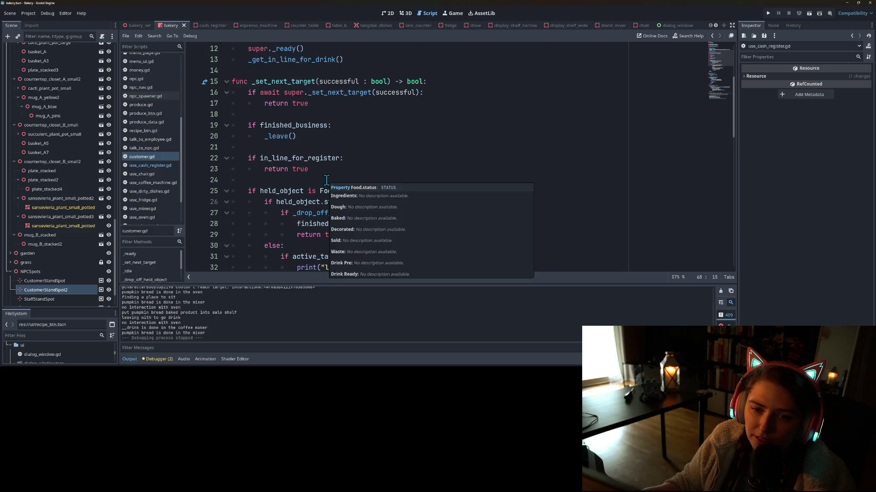
pyautogui.scroll(1, 326, 180)
pyautogui.click(290, 181)
pyautogui.click(298, 168)
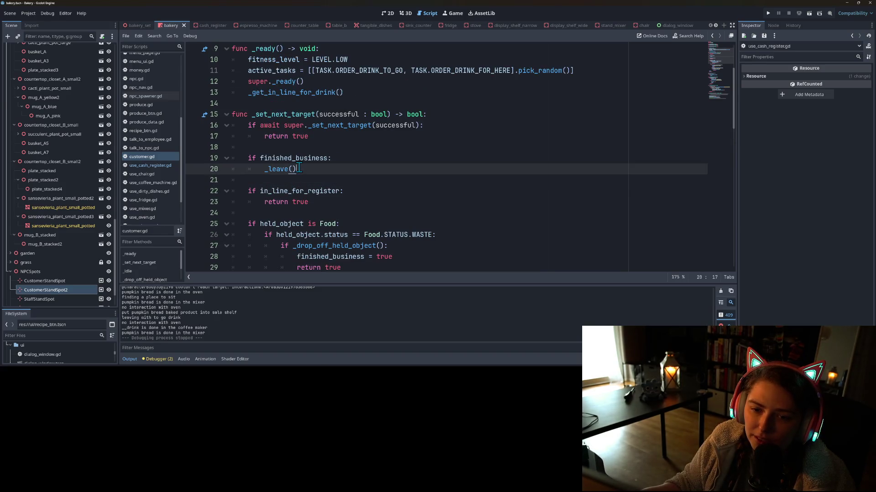
pyautogui.doubleClick(282, 192)
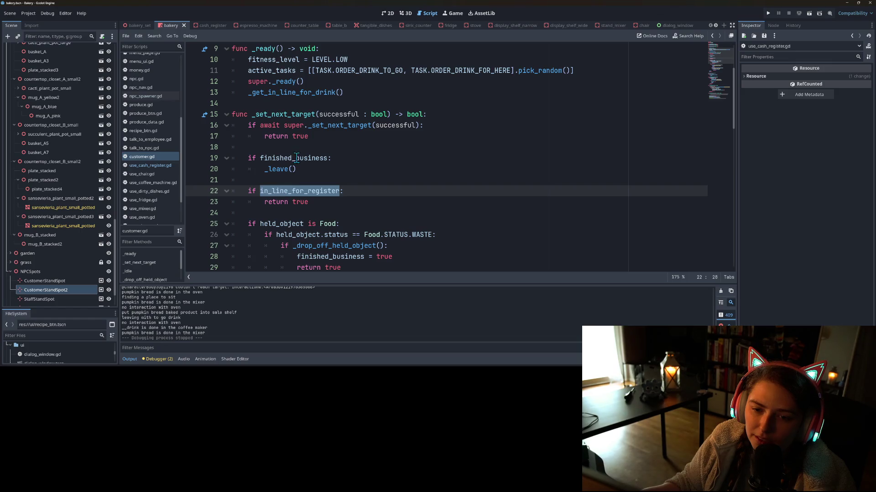
pyautogui.doubleClick(298, 158)
pyautogui.doubleClick(276, 190)
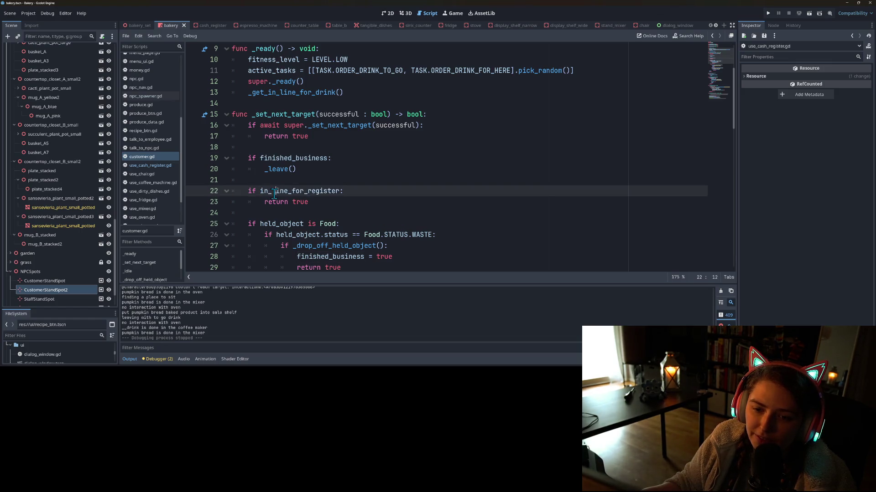
pyautogui.click(320, 203)
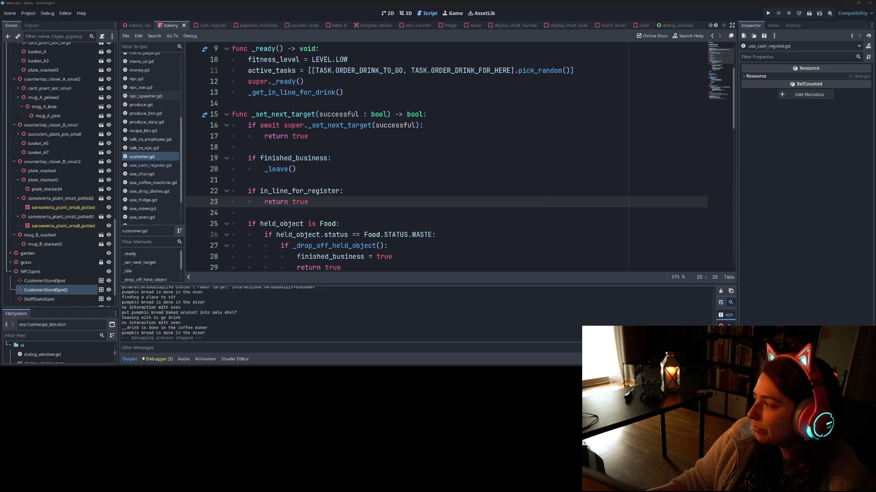
pyautogui.press('F5')
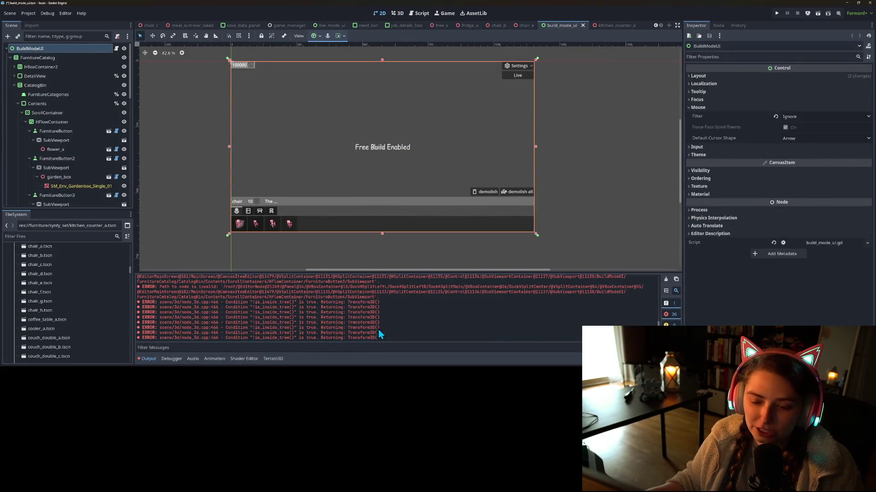
# Save the build_mode_ui scene and give the project file list more room.
pyautogui.scroll(5, 379, 335)
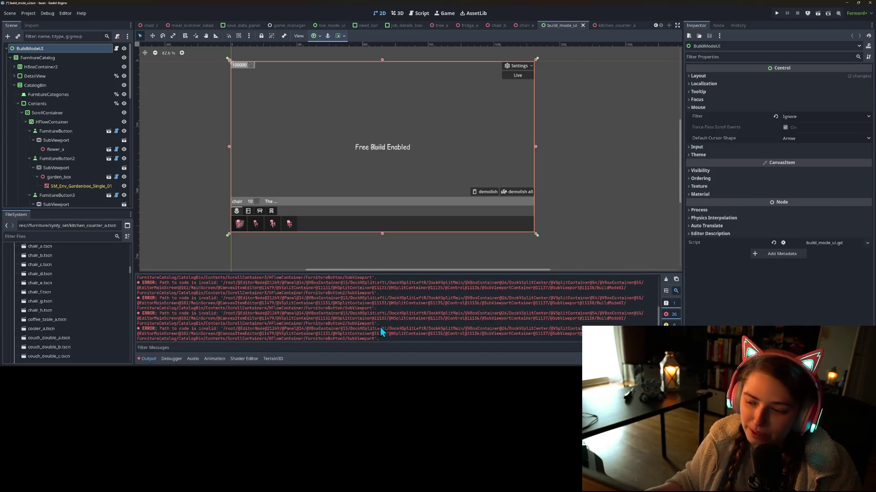
pyautogui.scroll(-5, 390, 337)
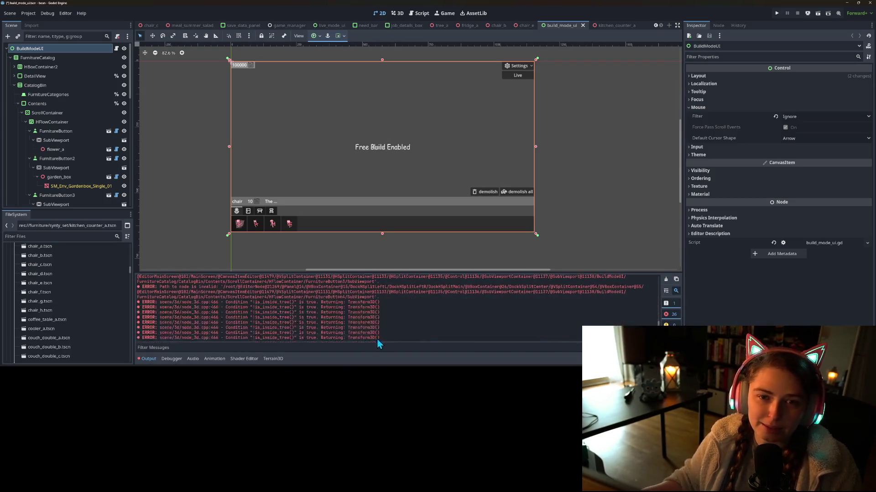
pyautogui.hotkey('ctrl', 's')
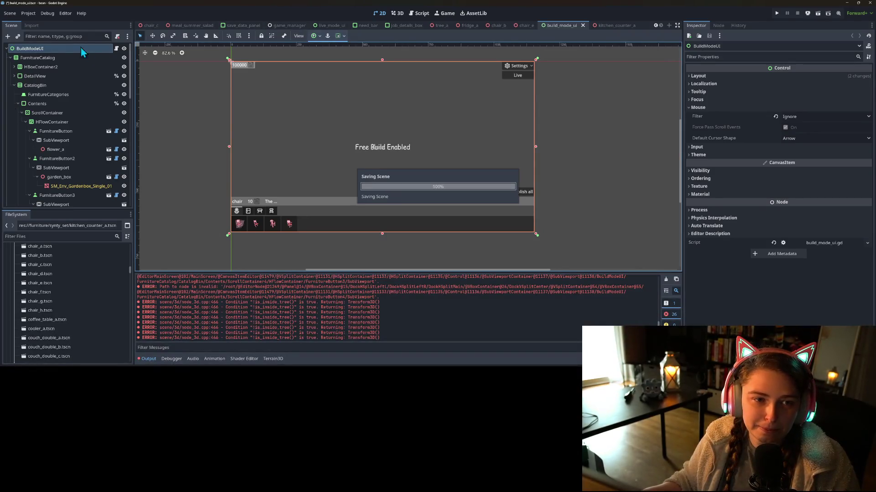
pyautogui.moveTo(86, 211); pyautogui.dragTo(84, 127)
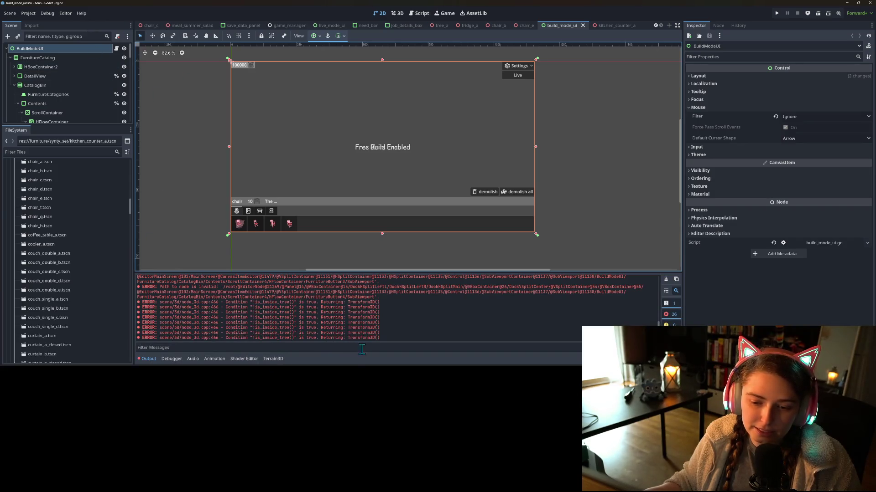
# Clear the Output log errors and switch to the chair_e scene.
pyautogui.click(664, 280)
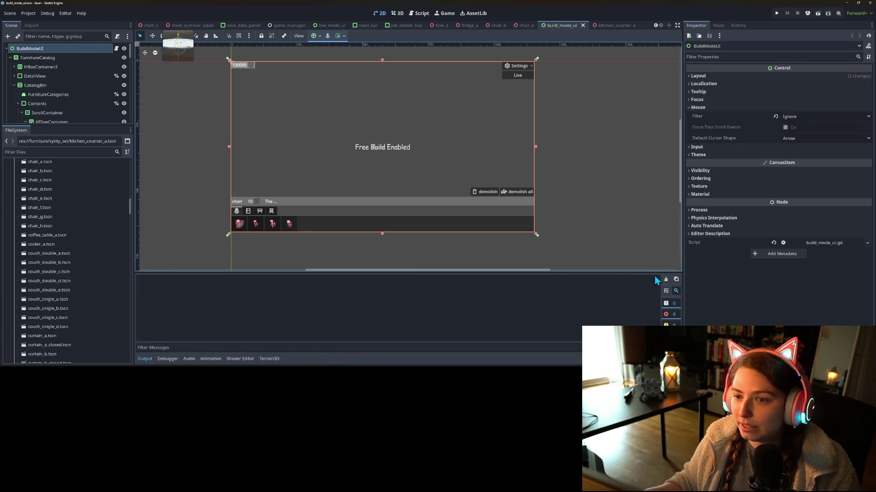
pyautogui.click(582, 26)
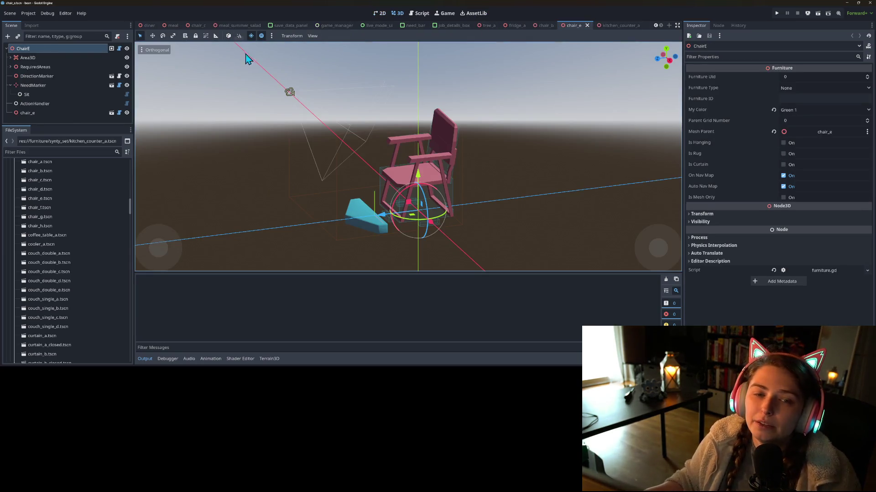
# Reload the current project and clear the new errors from the Output log.
pyautogui.click(26, 13)
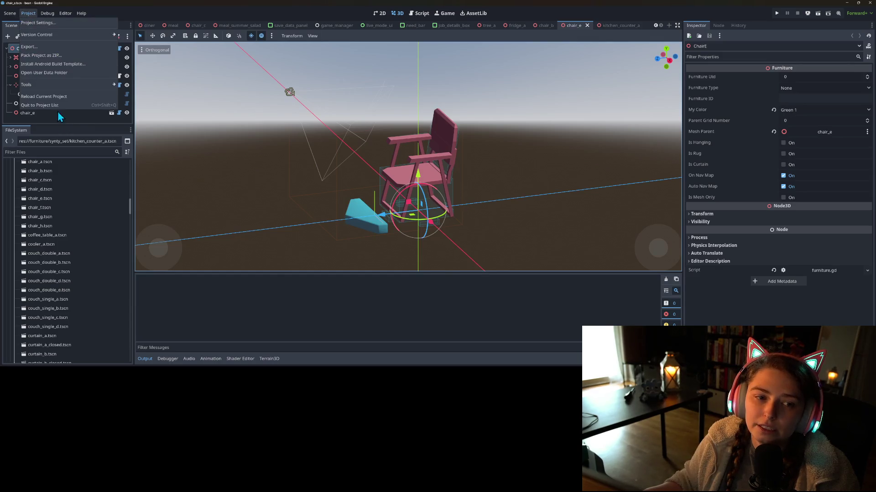
pyautogui.click(55, 97)
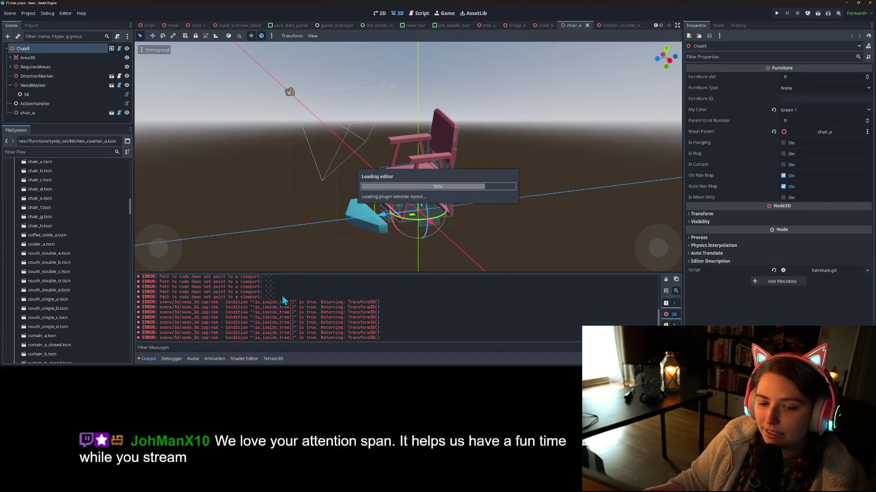
pyautogui.click(667, 280)
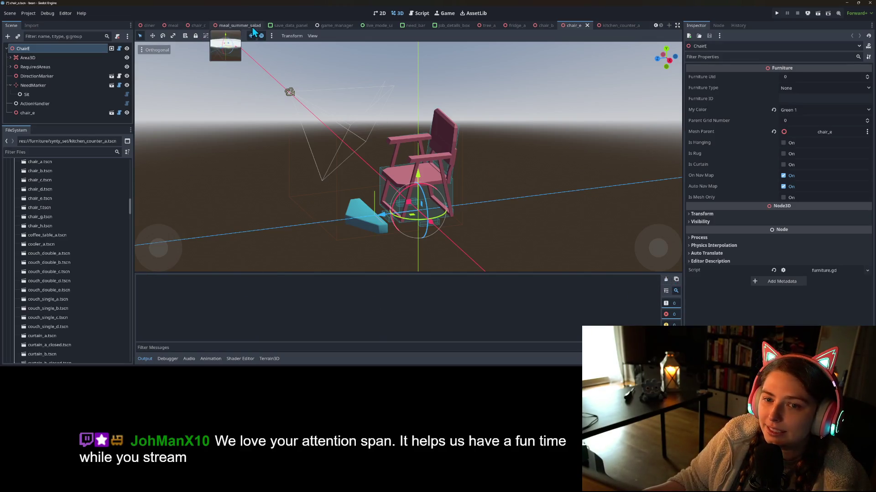
# Scroll the scene tabs back and switch to the room scene.
pyautogui.click(656, 26)
pyautogui.click(655, 25)
pyautogui.click(656, 26)
pyautogui.click(150, 26)
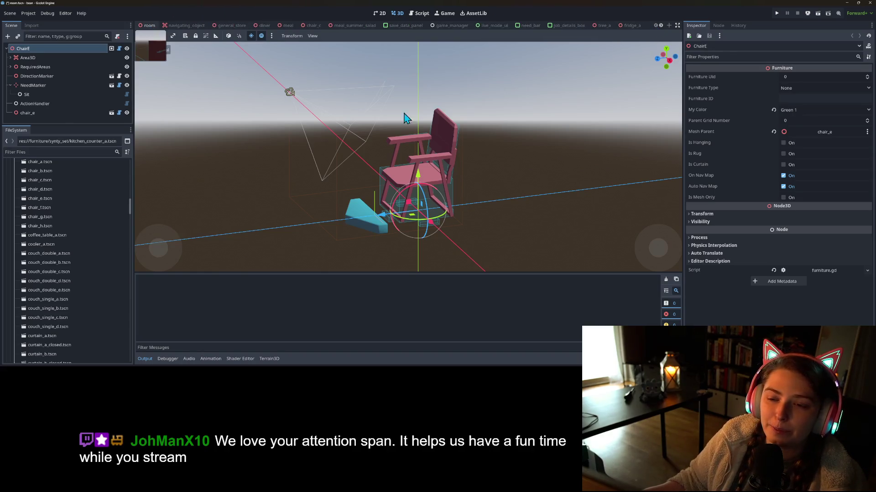
pyautogui.click(144, 360)
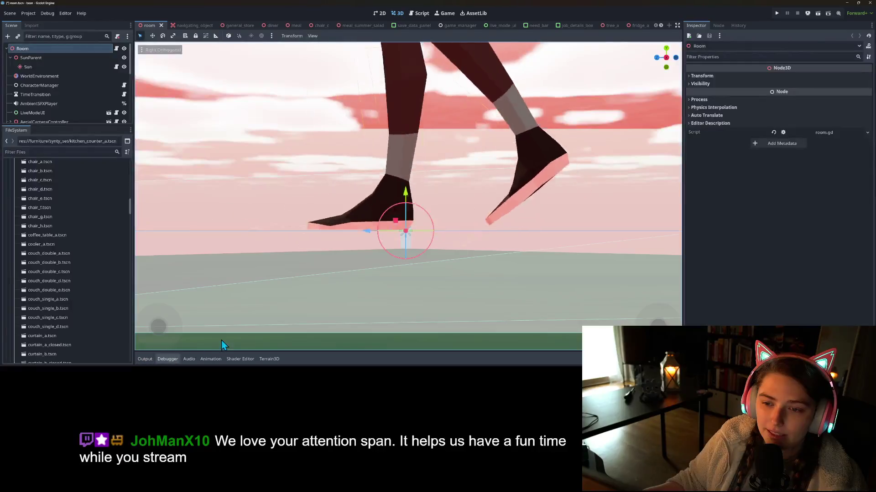
pyautogui.scroll(-6, 385, 294)
pyautogui.moveTo(385, 295)
pyautogui.mouseDown()
pyautogui.moveTo(376, 312)
pyautogui.moveTo(411, 283)
pyautogui.moveTo(357, 316)
pyautogui.moveTo(352, 302)
pyautogui.moveTo(422, 302)
pyautogui.mouseUp()
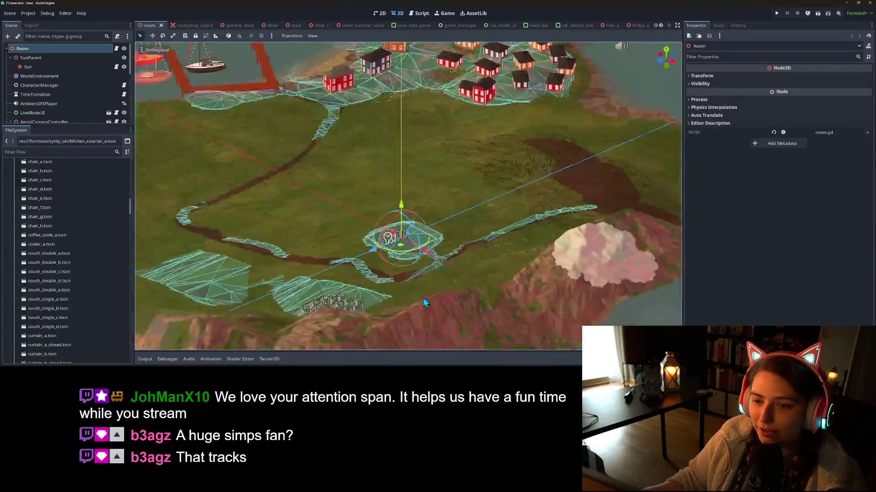
pyautogui.scroll(5, 430, 293)
pyautogui.scroll(-10, 438, 272)
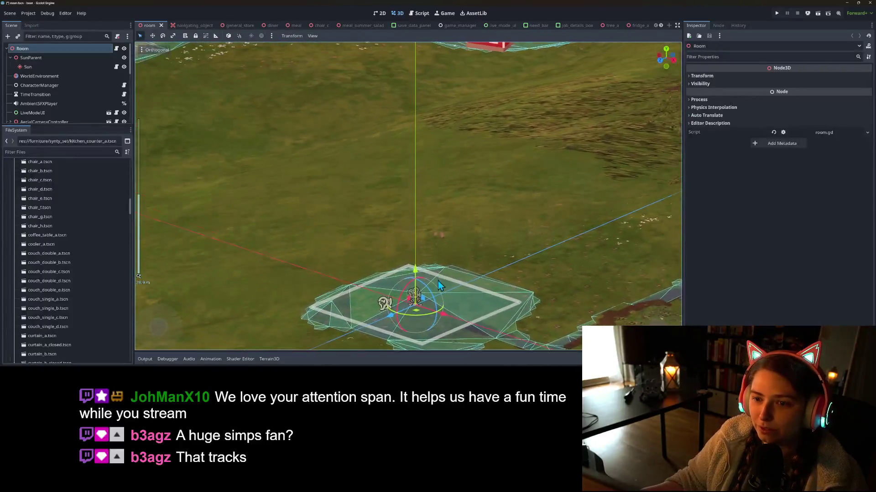
pyautogui.scroll(-5, 443, 272)
pyautogui.moveTo(442, 264)
pyautogui.mouseDown()
pyautogui.moveTo(422, 259)
pyautogui.moveTo(433, 269)
pyautogui.mouseUp()
pyautogui.scroll(-1, 433, 269)
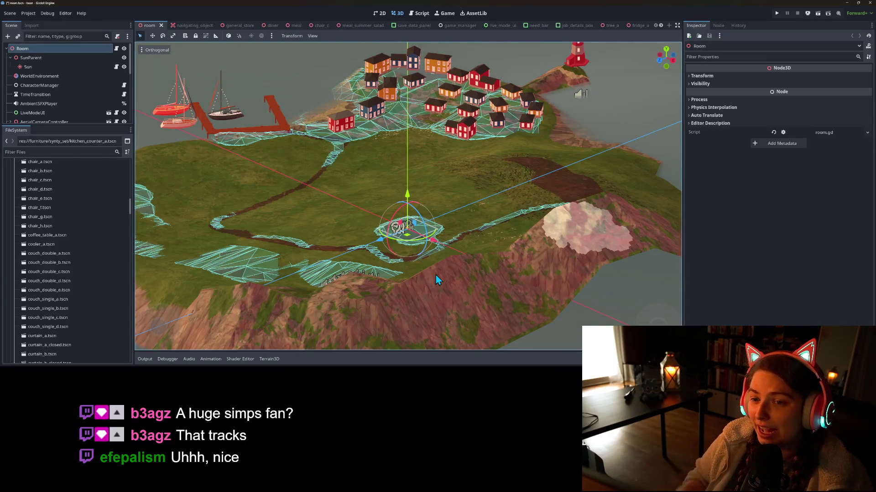
pyautogui.moveTo(460, 275)
pyautogui.mouseDown()
pyautogui.moveTo(431, 270)
pyautogui.moveTo(482, 276)
pyautogui.mouseUp()
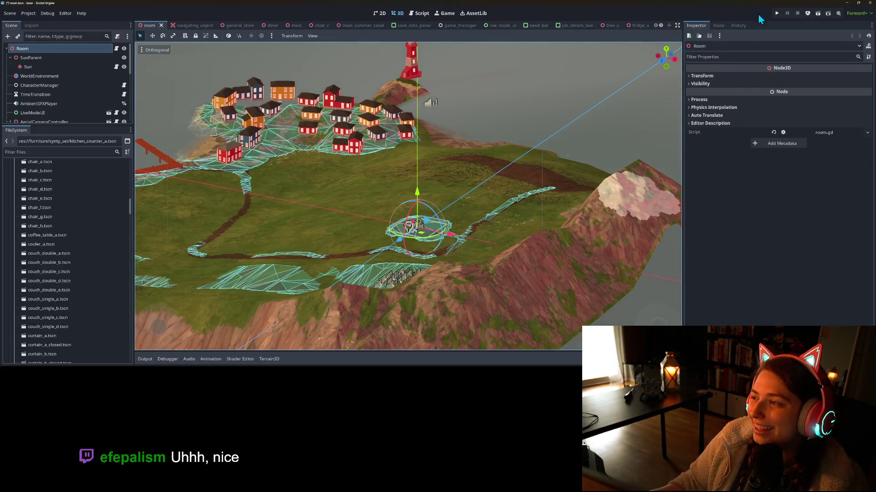
pyautogui.click(777, 13)
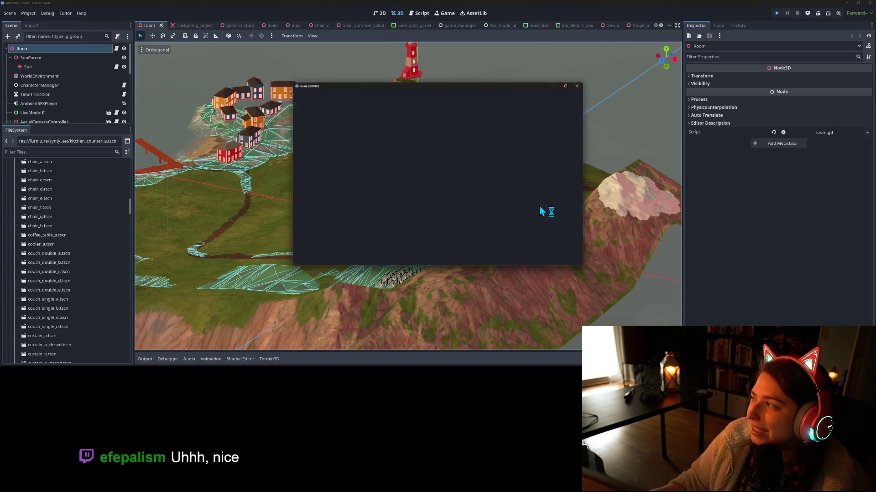
# Maximize the running game window and pause and hide the lo-fi music player.
pyautogui.click(570, 84)
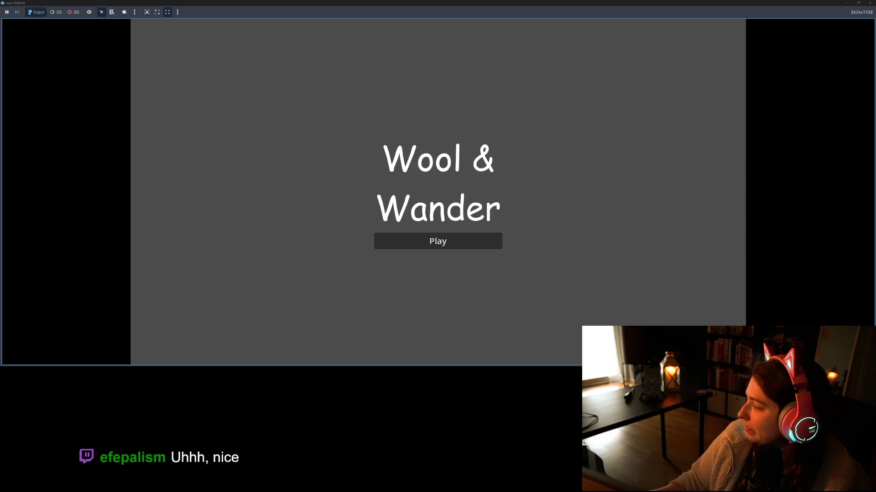
pyautogui.click(390, 243)
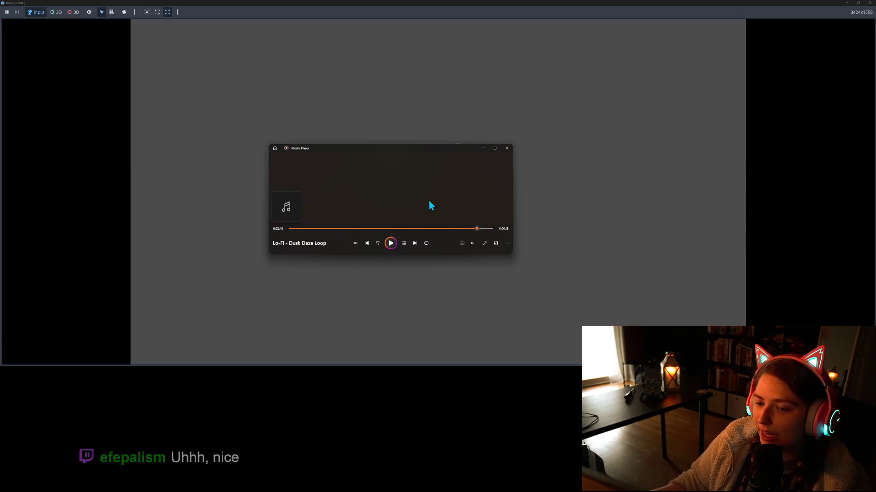
pyautogui.click(486, 147)
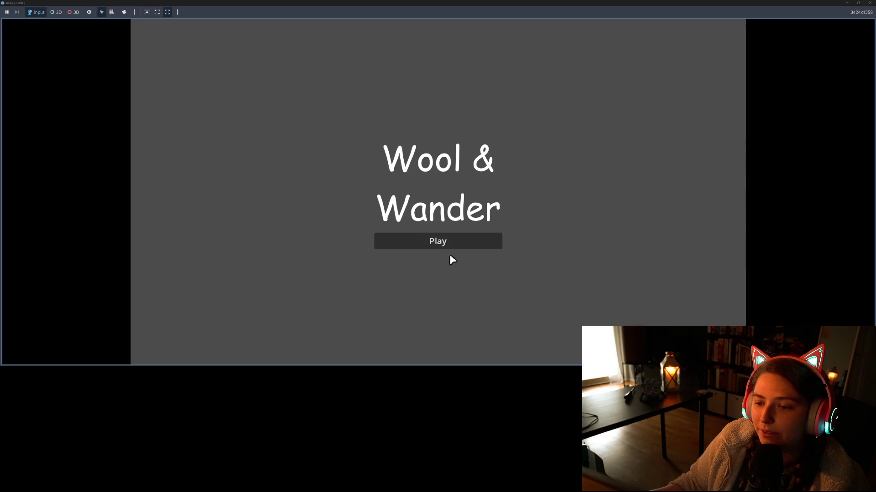
# Start the game from the title screen and create a new save named my_save2.
pyautogui.click(456, 242)
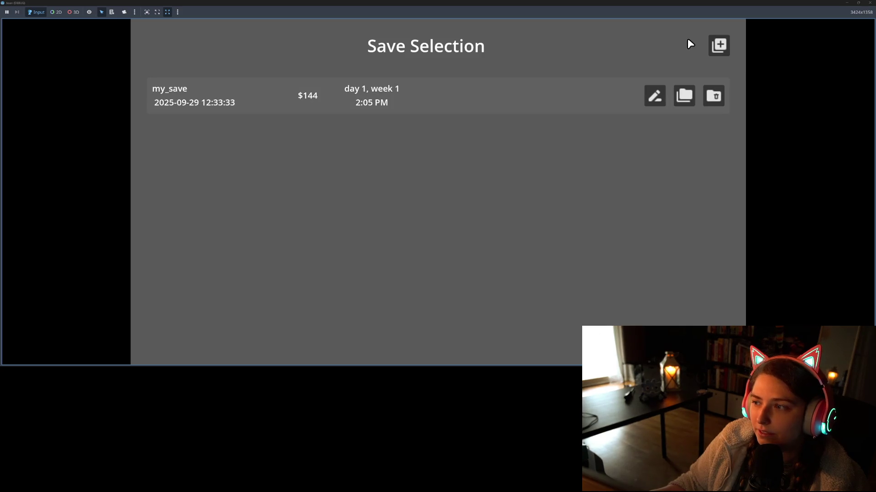
pyautogui.click(720, 47)
pyautogui.write('my_save2')
pyautogui.click(550, 211)
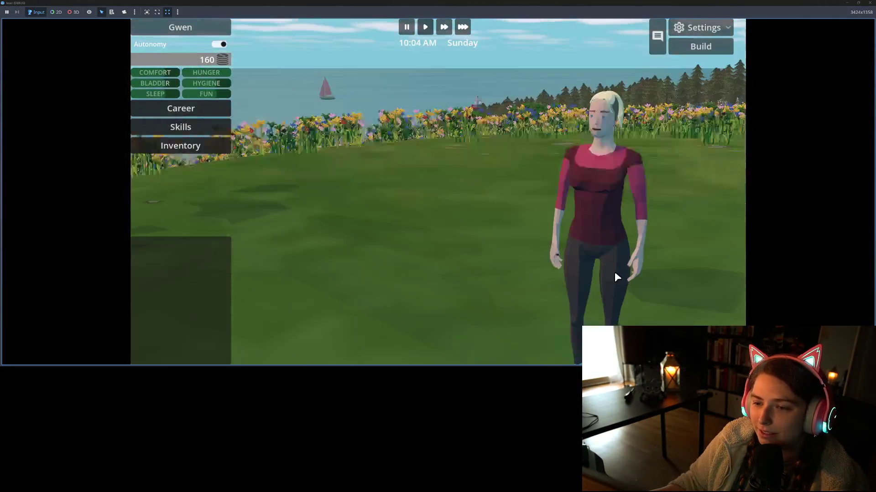
# Enter Build mode and browse the walls and counters, cancelling the Cabinetless Kitchen Counter.
pyautogui.scroll(-5, 619, 272)
pyautogui.scroll(-5, 578, 287)
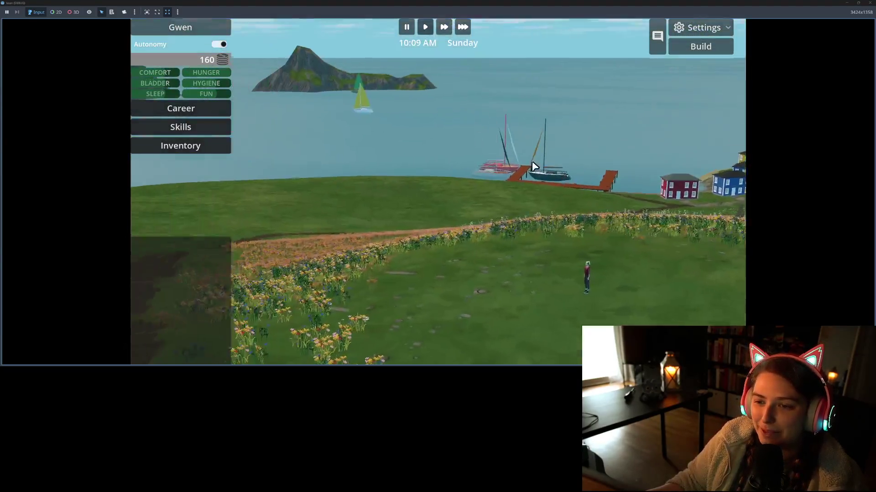
pyautogui.scroll(4, 600, 162)
pyautogui.scroll(-4, 571, 154)
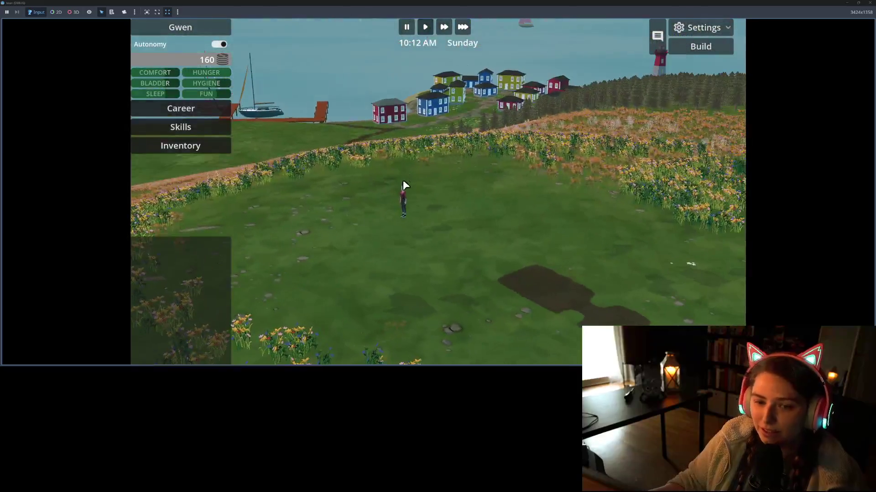
pyautogui.press('b')
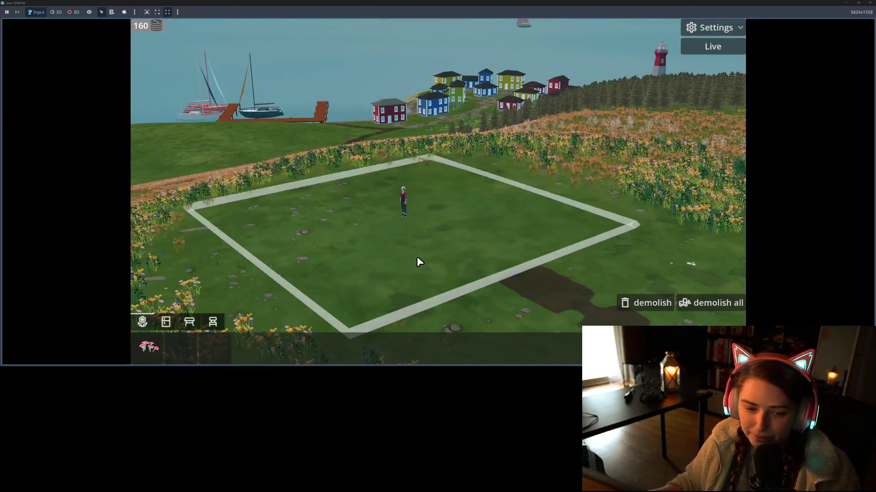
pyautogui.click(171, 324)
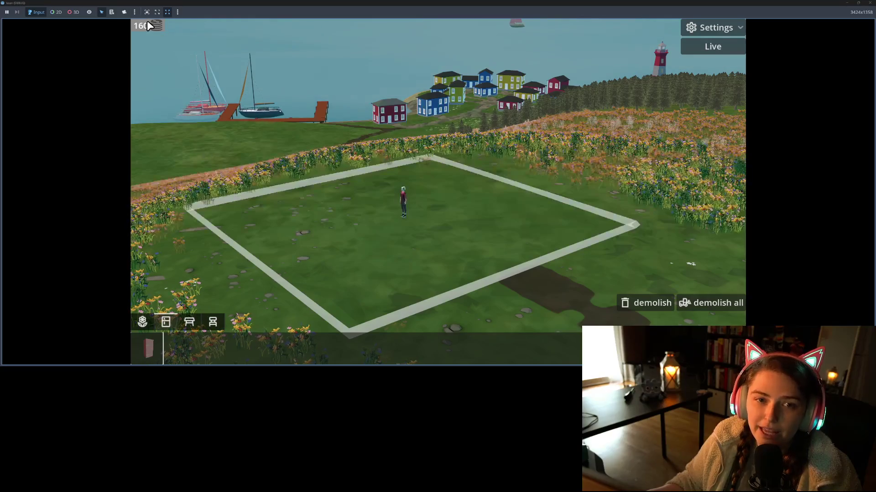
pyautogui.click(189, 322)
pyautogui.click(150, 350)
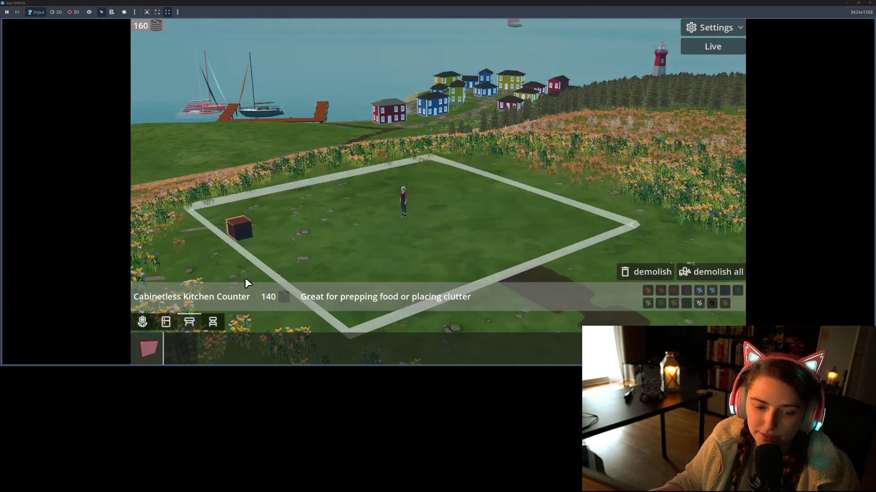
pyautogui.rightClick(319, 255)
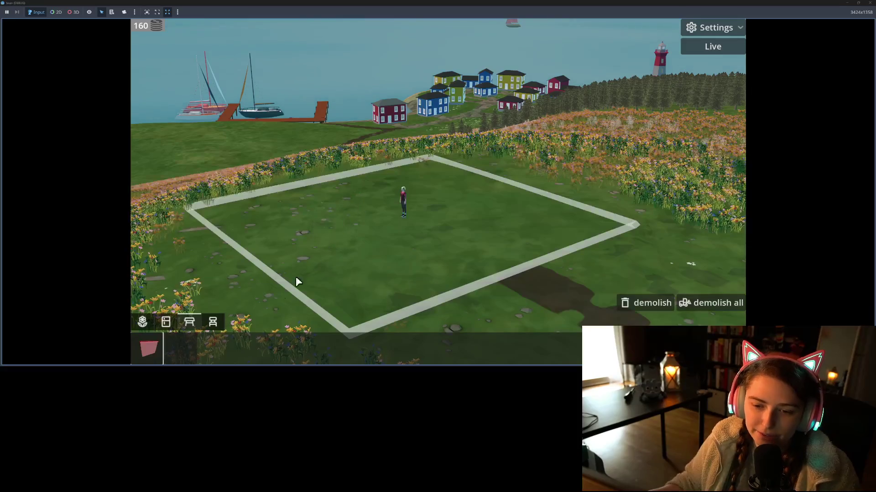
# Place a rotated Classic Plastic chair on the lot near the sim.
pyautogui.click(213, 322)
pyautogui.click(215, 348)
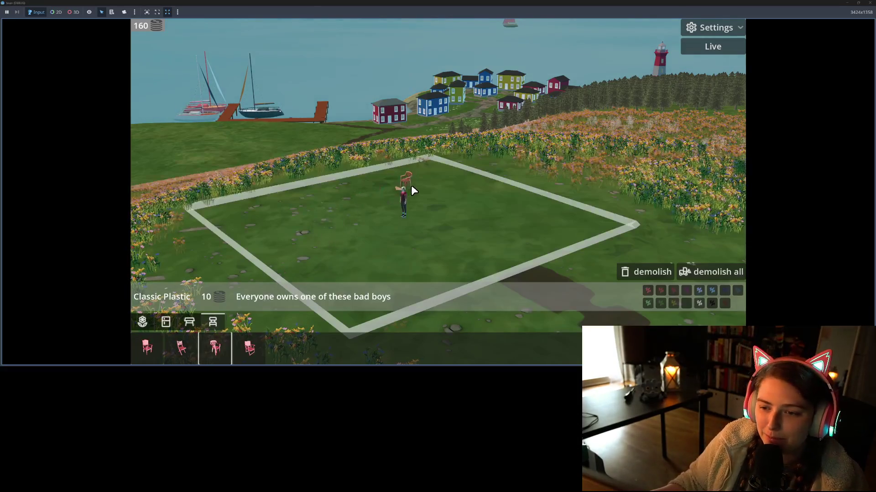
pyautogui.press('r')
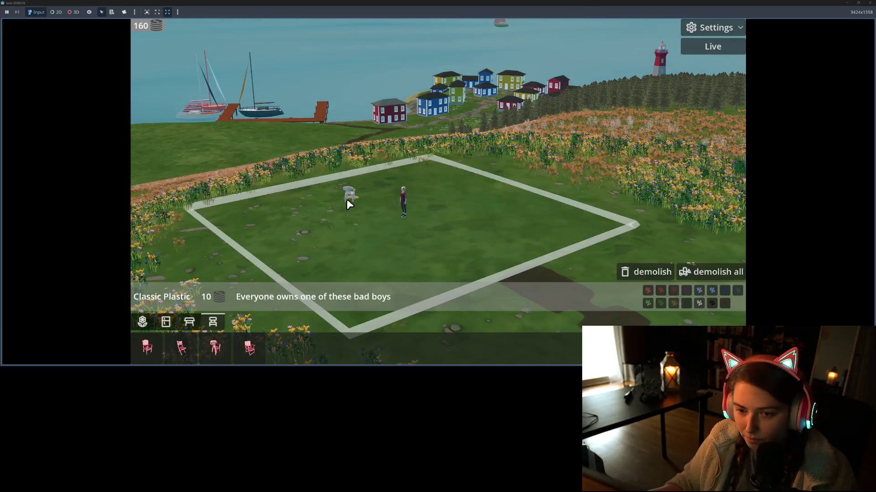
pyautogui.click(315, 200)
pyautogui.rightClick(391, 225)
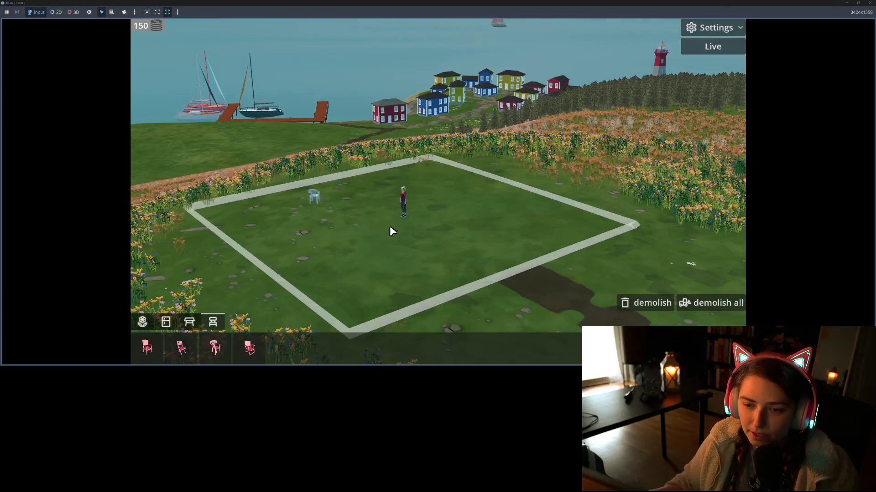
# Return to Live mode, have the sim sit on the new chair, and center the camera.
pyautogui.click(317, 196)
pyautogui.click(319, 198)
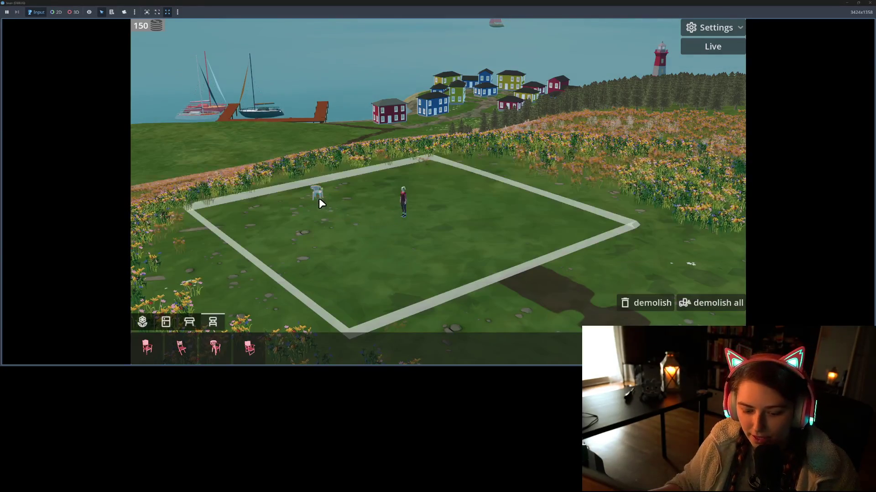
pyautogui.press('Escape')
pyautogui.click(321, 197)
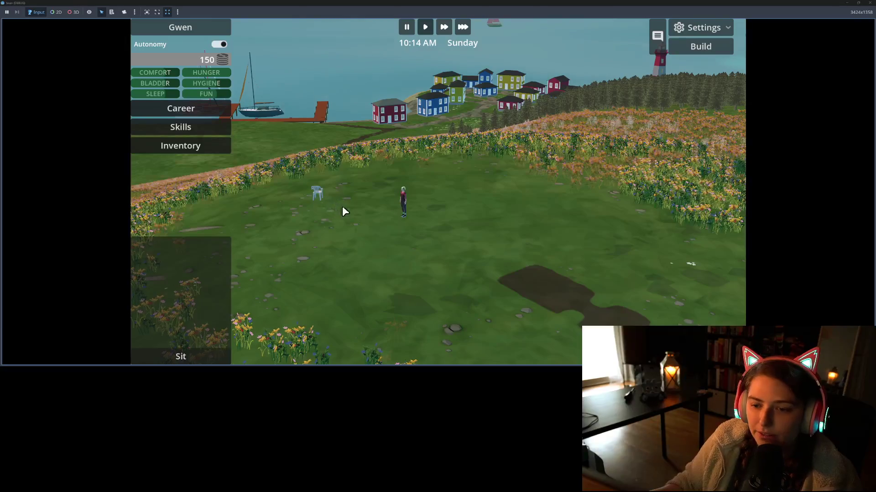
pyautogui.scroll(4, 301, 181)
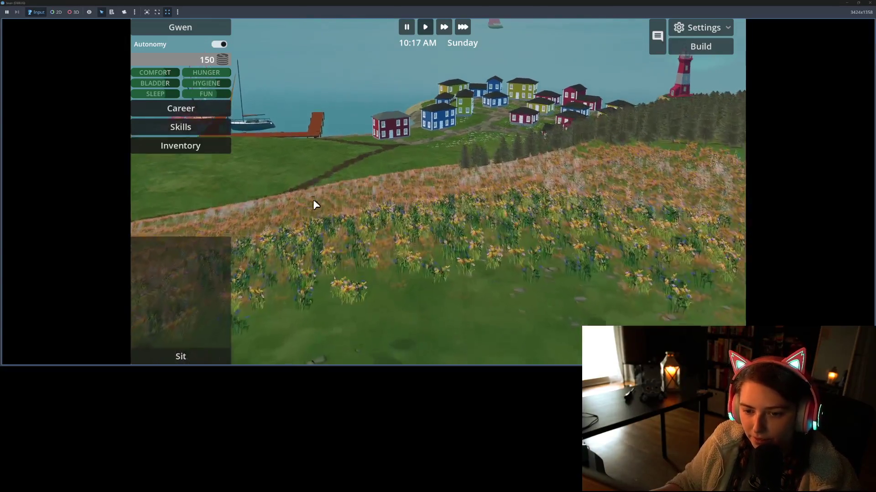
pyautogui.scroll(-4, 447, 207)
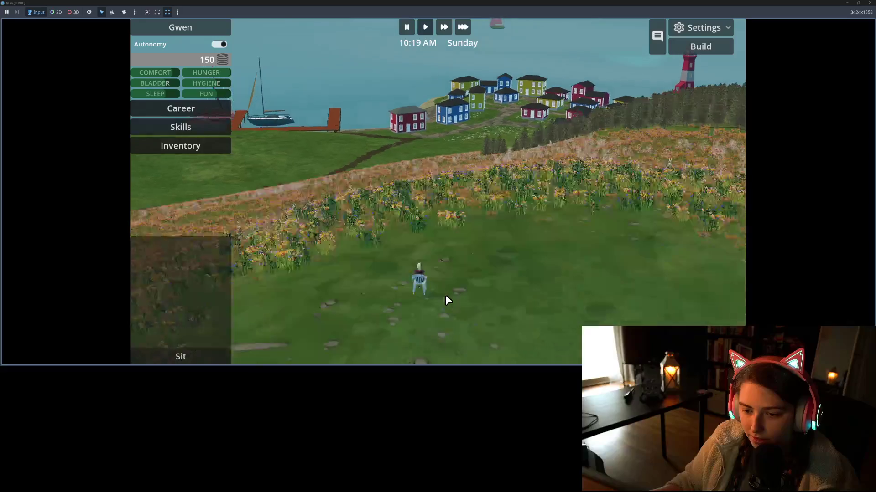
pyautogui.scroll(3, 445, 294)
pyautogui.click(142, 31)
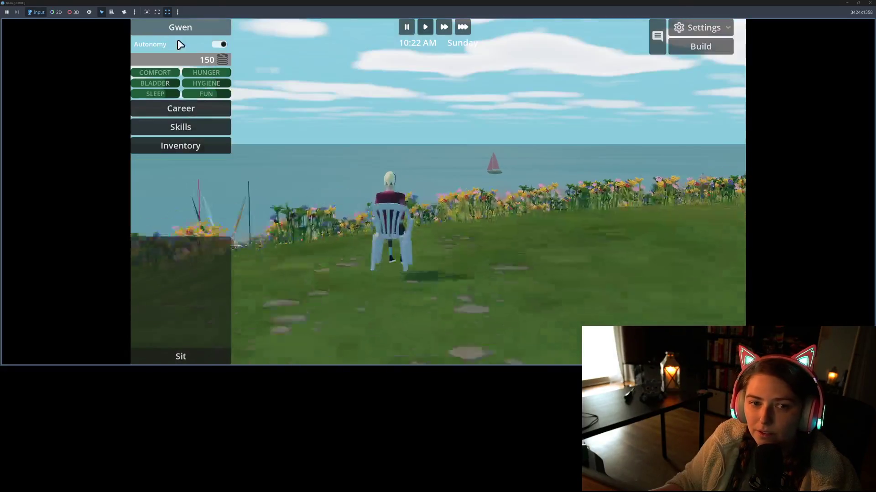
# Queue a job application at the red house and have the camera follow the sim.
pyautogui.scroll(-4, 440, 232)
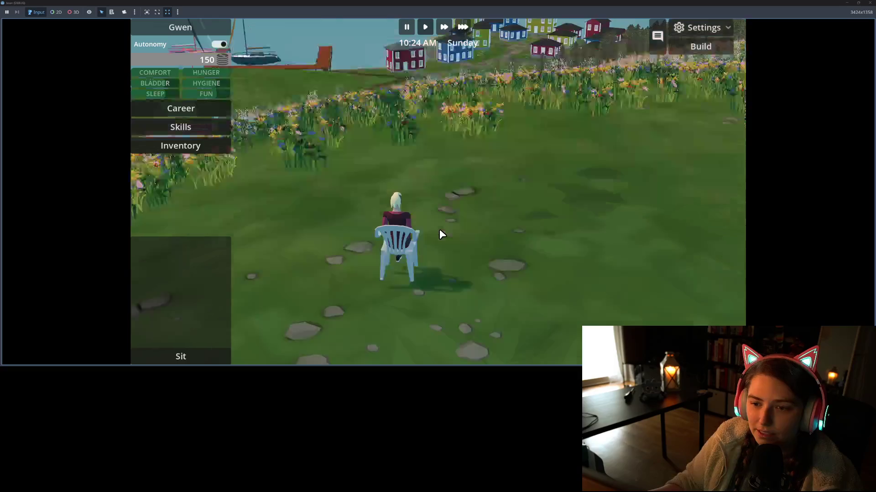
pyautogui.scroll(-3, 441, 235)
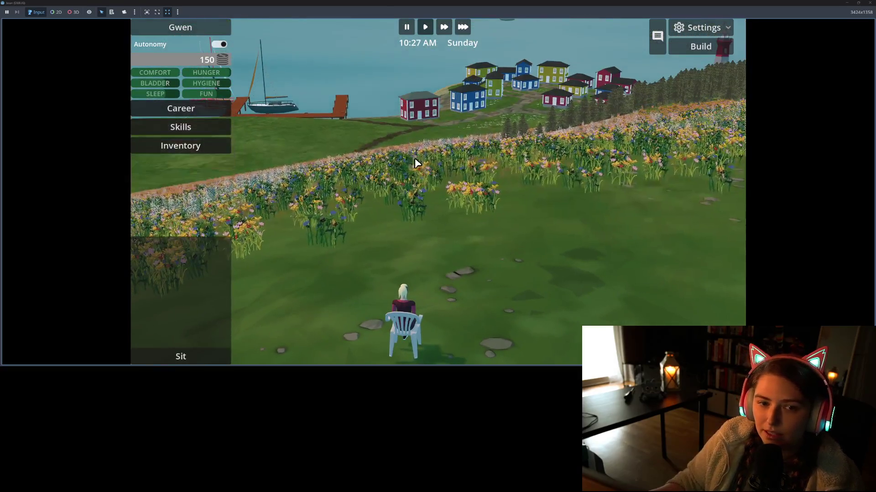
pyautogui.click(416, 104)
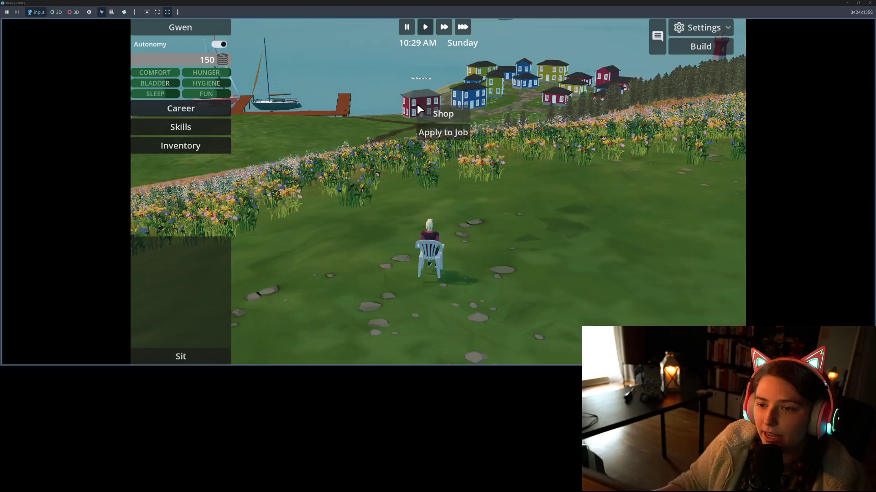
pyautogui.click(450, 132)
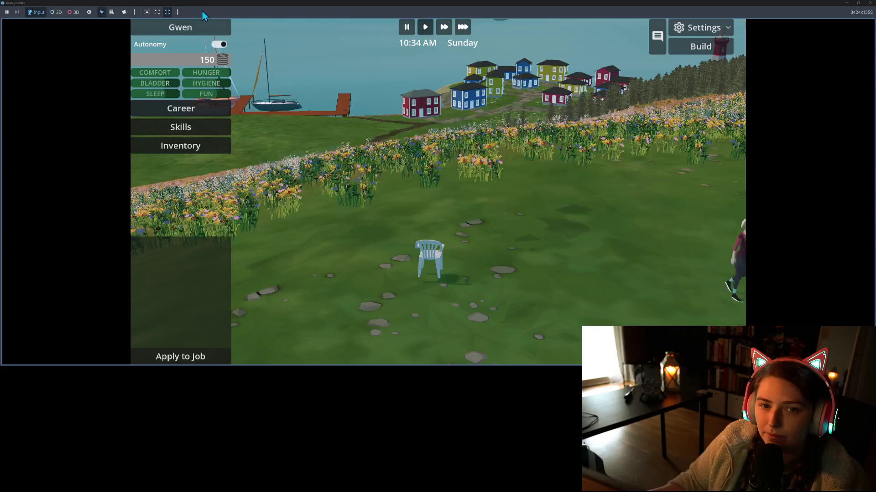
pyautogui.click(201, 28)
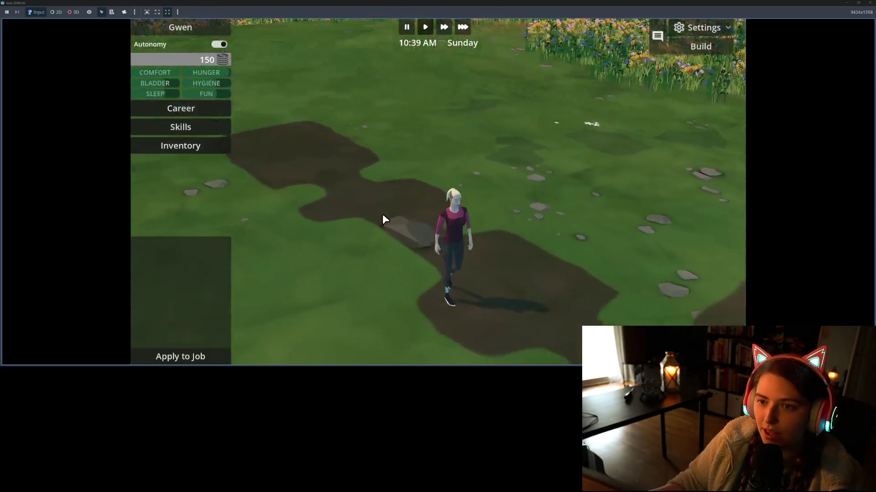
# Orbit the camera round to the village and red lighthouse and tilt it down.
pyautogui.scroll(3, 360, 203)
pyautogui.moveTo(339, 196); pyautogui.dragTo(584, 182)
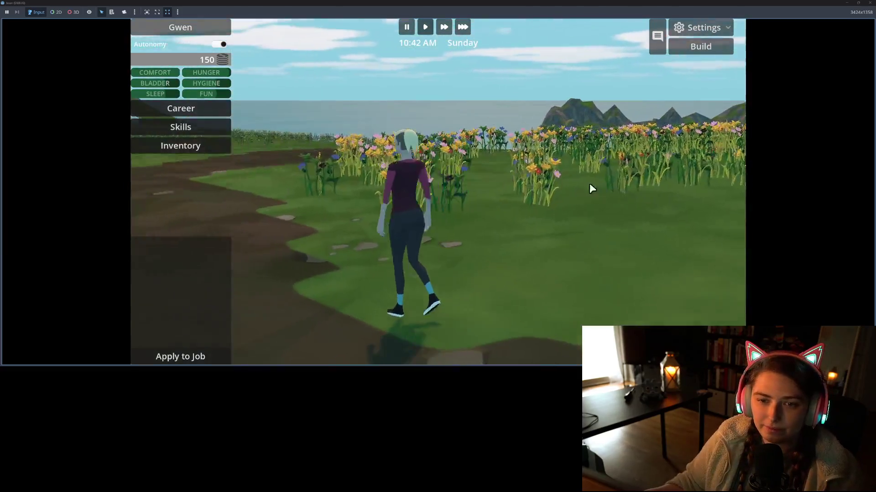
pyautogui.moveTo(321, 181)
pyautogui.mouseDown()
pyautogui.moveTo(412, 183)
pyautogui.moveTo(413, 231)
pyautogui.moveTo(568, 231)
pyautogui.moveTo(376, 213)
pyautogui.moveTo(417, 203)
pyautogui.moveTo(338, 226)
pyautogui.mouseUp()
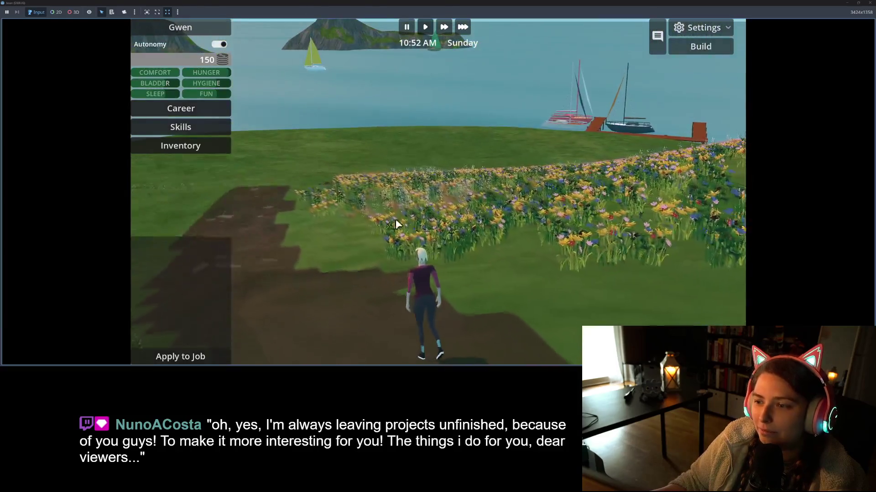
pyautogui.moveTo(448, 225)
pyautogui.mouseDown()
pyautogui.moveTo(440, 224)
pyautogui.moveTo(486, 216)
pyautogui.moveTo(528, 230)
pyautogui.mouseUp()
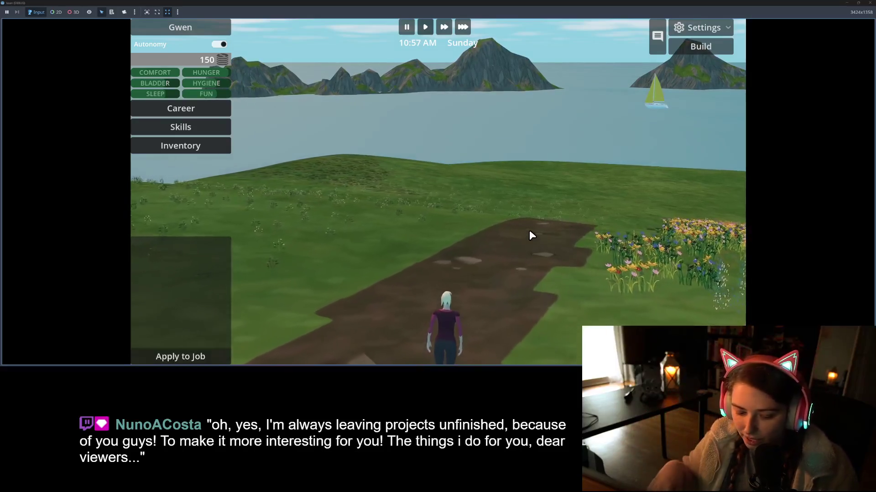
pyautogui.moveTo(553, 256)
pyautogui.mouseDown()
pyautogui.moveTo(426, 250)
pyautogui.moveTo(446, 253)
pyautogui.moveTo(472, 280)
pyautogui.moveTo(465, 275)
pyautogui.mouseUp()
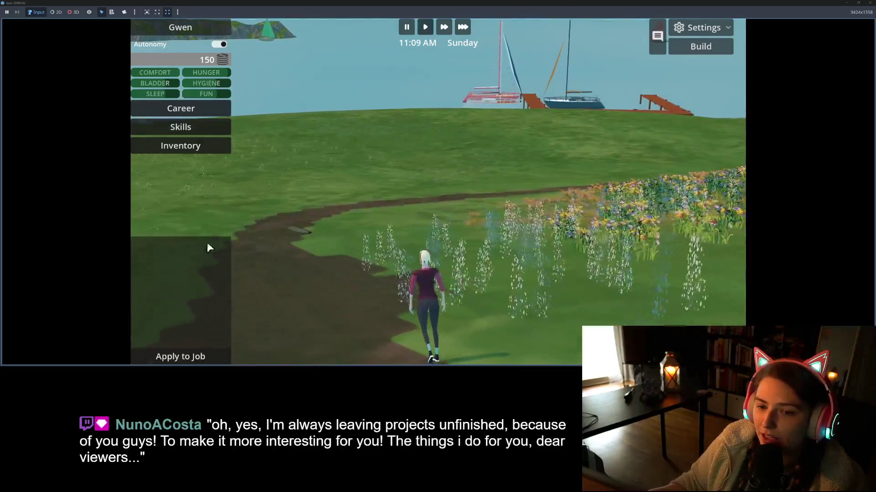
pyautogui.moveTo(304, 265)
pyautogui.mouseDown()
pyautogui.moveTo(244, 278)
pyautogui.moveTo(446, 279)
pyautogui.mouseUp()
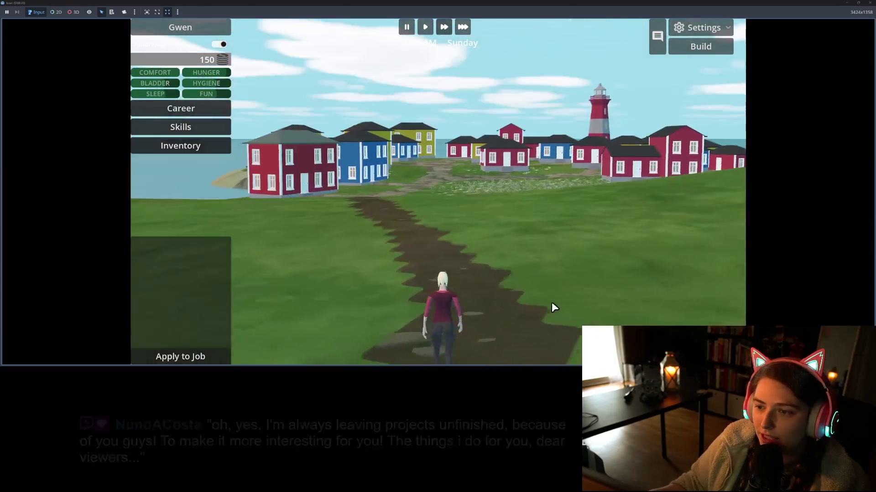
pyautogui.moveTo(554, 298)
pyautogui.mouseDown()
pyautogui.moveTo(513, 272)
pyautogui.moveTo(483, 237)
pyautogui.moveTo(495, 260)
pyautogui.moveTo(535, 275)
pyautogui.mouseUp()
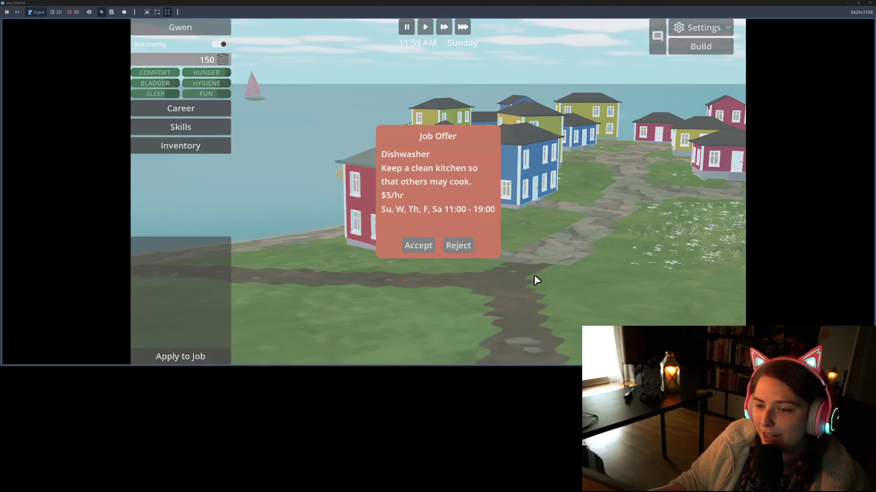
# Accept the dishwasher job offer and buy one Summer Salad at the diner.
pyautogui.click(410, 248)
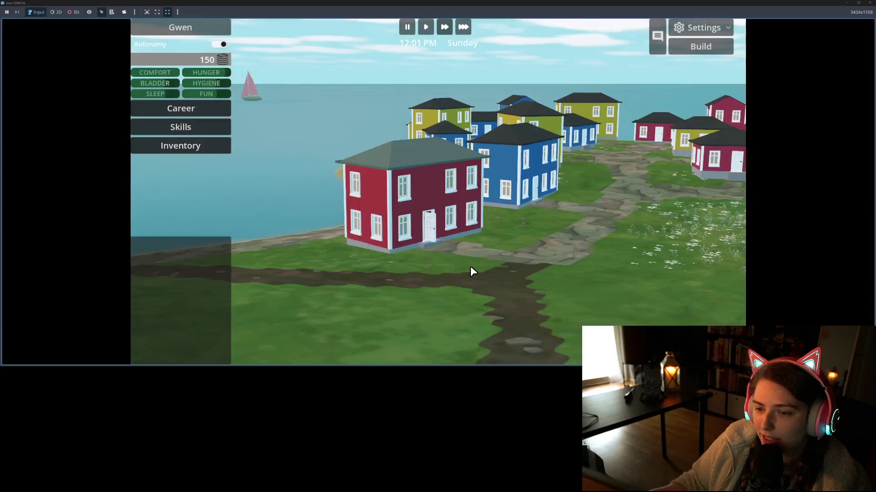
pyautogui.click(541, 176)
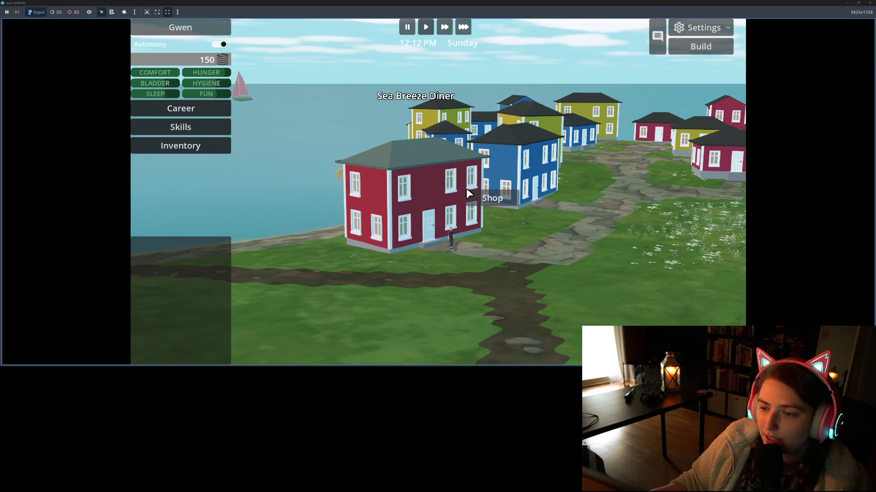
pyautogui.click(491, 200)
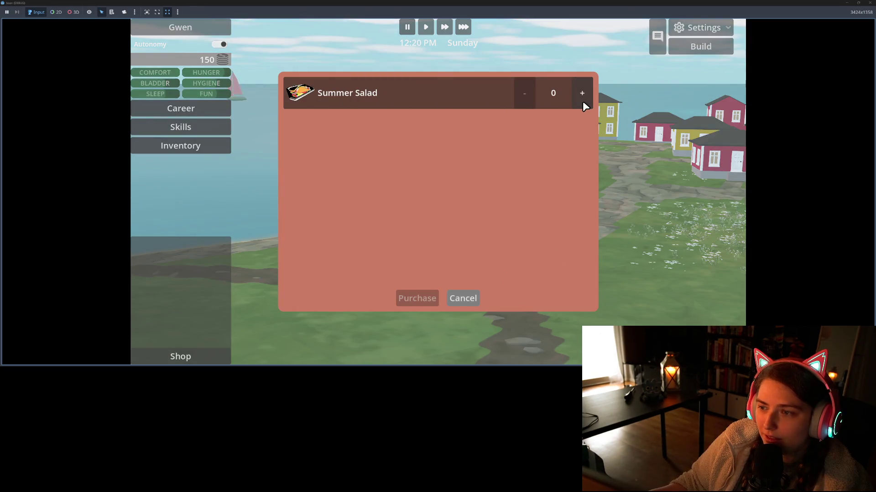
pyautogui.click(582, 101)
pyautogui.click(419, 300)
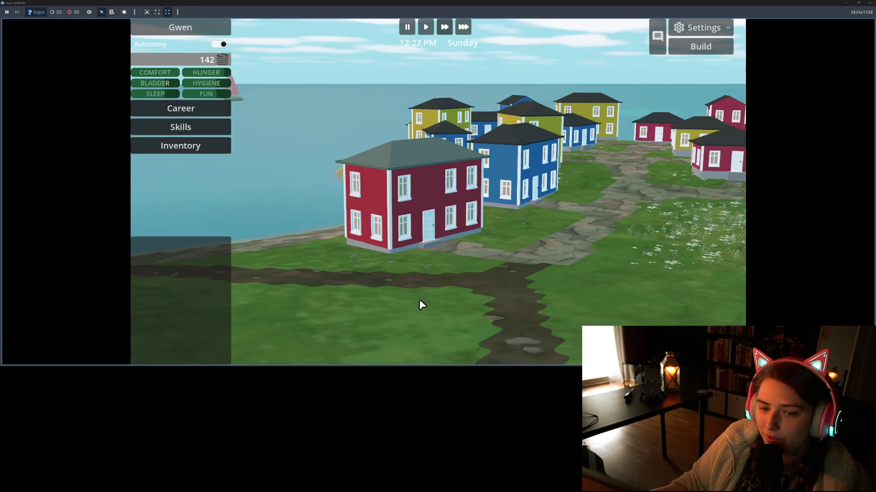
# Check Gwen's inventory, skills and dishwasher job details, then turn toward the docks.
pyautogui.click(169, 146)
pyautogui.click(172, 146)
pyautogui.click(185, 128)
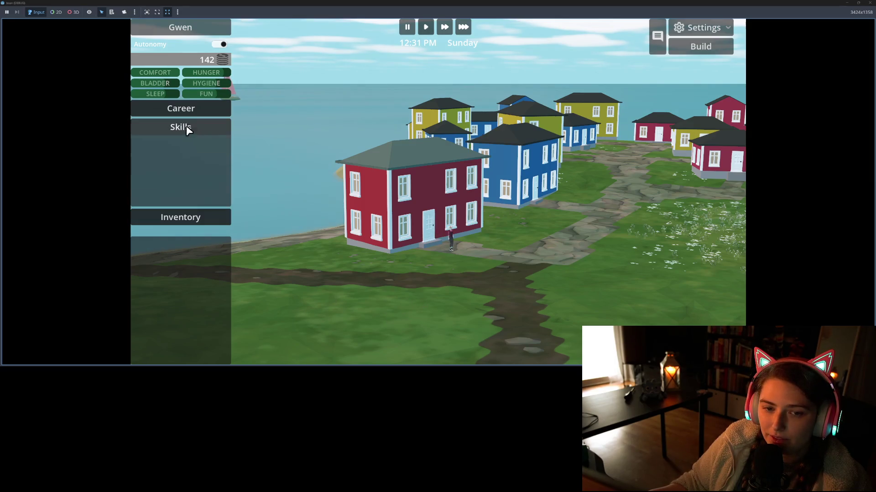
pyautogui.click(184, 110)
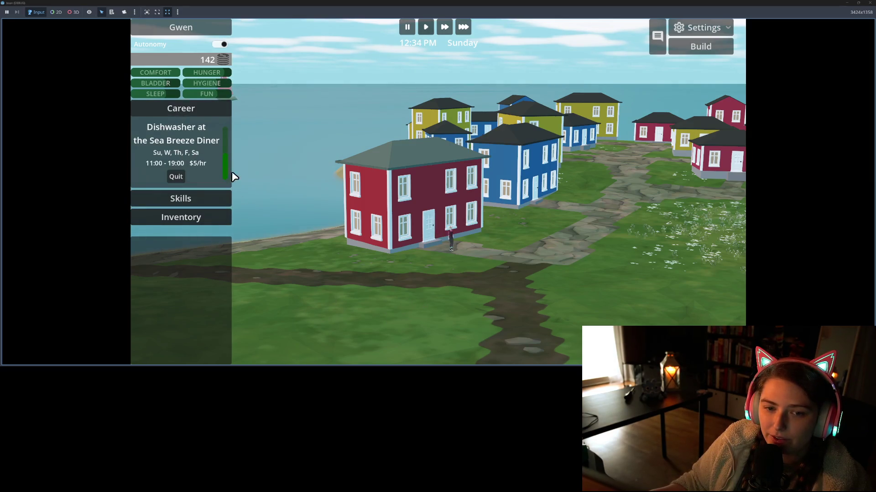
pyautogui.click(195, 222)
pyautogui.scroll(-3, 540, 292)
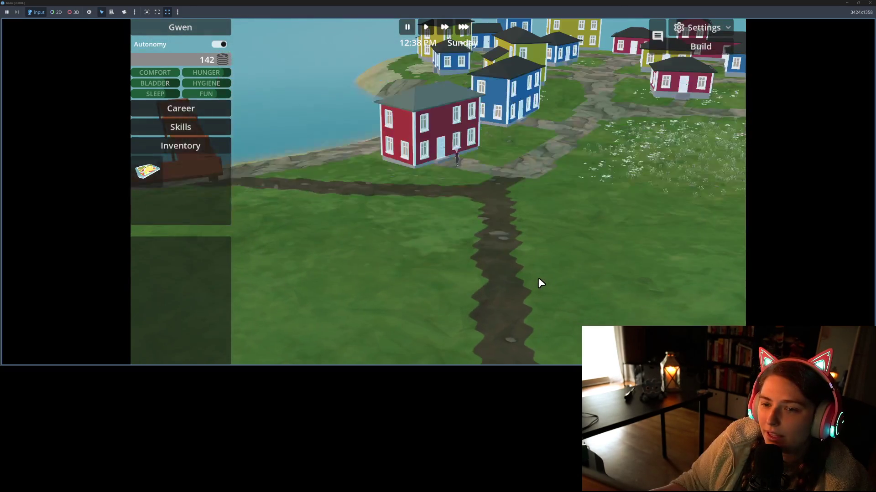
pyautogui.press('Left')
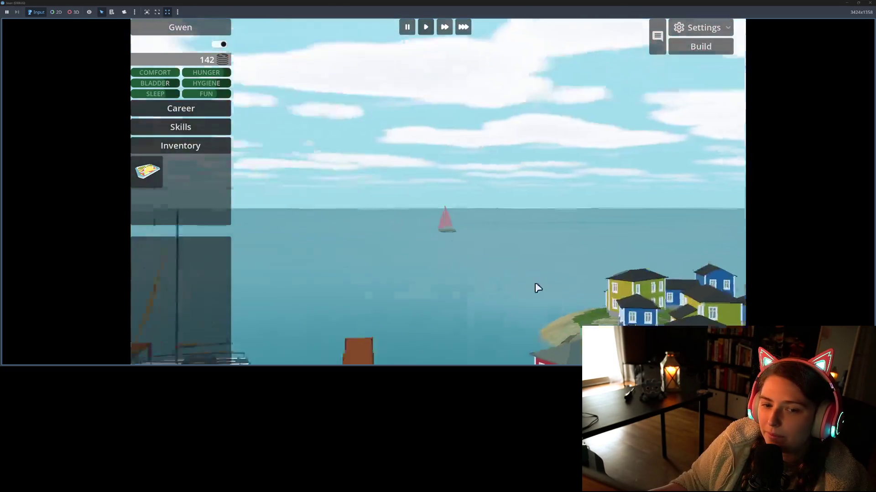
# Orbit round to the flower meadow and have Gwen walk to the lawn beside the white chair.
pyautogui.scroll(-3, 623, 269)
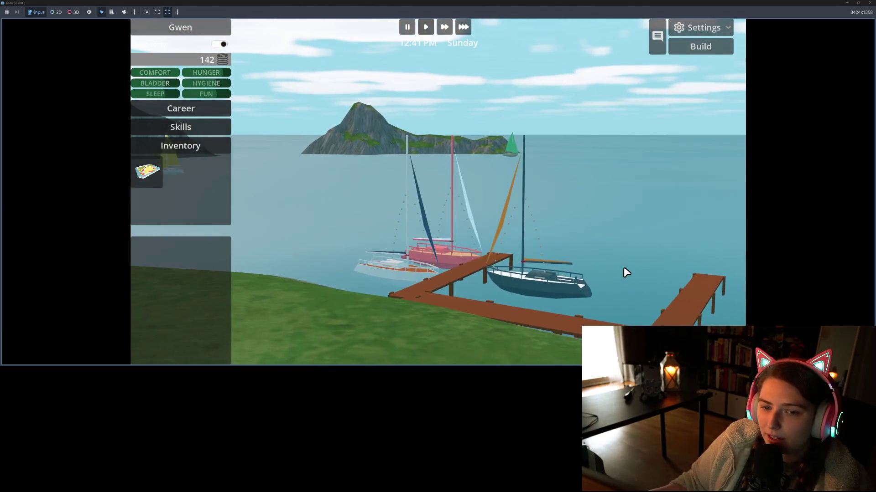
pyautogui.scroll(3, 568, 266)
pyautogui.moveTo(568, 262); pyautogui.dragTo(413, 262)
pyautogui.moveTo(477, 302)
pyautogui.mouseDown()
pyautogui.moveTo(523, 243)
pyautogui.moveTo(518, 256)
pyautogui.mouseUp()
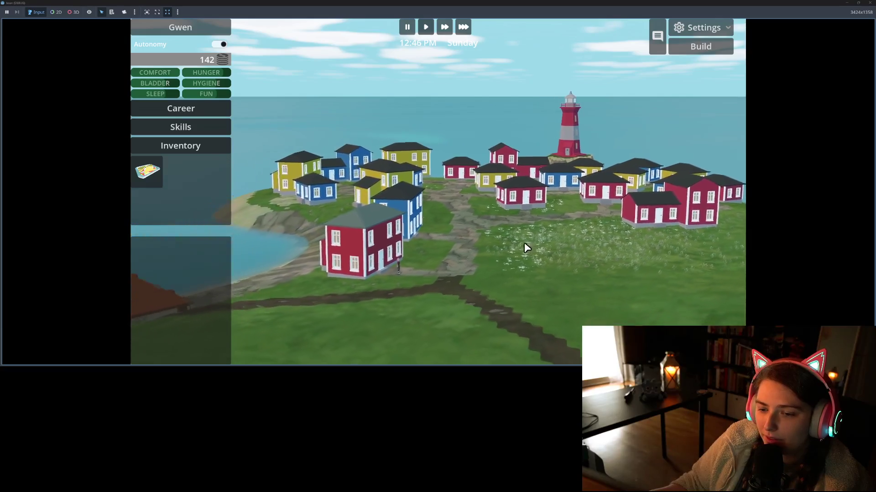
pyautogui.moveTo(518, 290)
pyautogui.mouseDown()
pyautogui.moveTo(522, 272)
pyautogui.moveTo(481, 265)
pyautogui.moveTo(387, 310)
pyautogui.moveTo(524, 297)
pyautogui.moveTo(563, 307)
pyautogui.moveTo(567, 229)
pyautogui.moveTo(546, 94)
pyautogui.moveTo(393, 204)
pyautogui.moveTo(392, 242)
pyautogui.moveTo(377, 256)
pyautogui.moveTo(332, 253)
pyautogui.moveTo(379, 242)
pyautogui.moveTo(413, 208)
pyautogui.mouseUp()
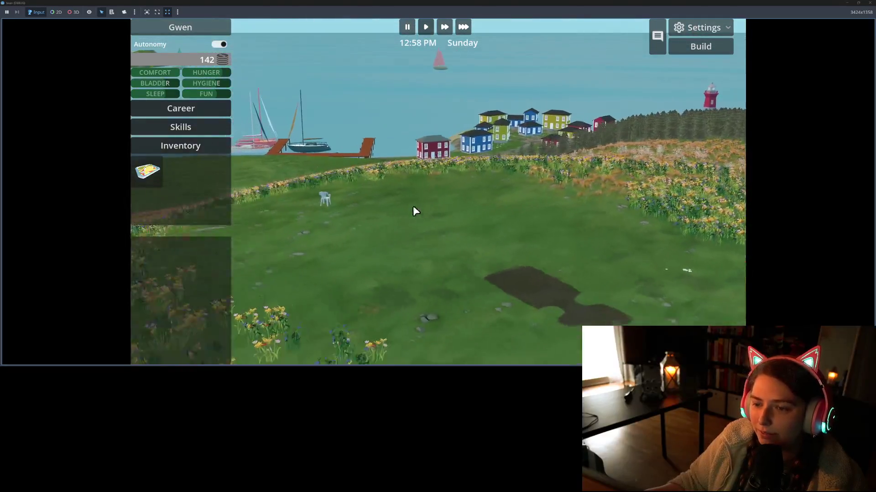
pyautogui.click(421, 206)
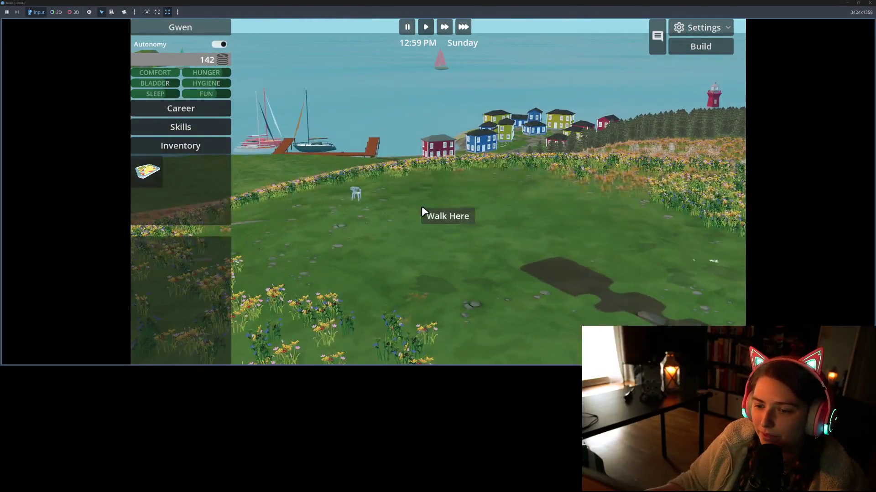
pyautogui.click(441, 217)
# Orbit and zoom the camera to frame the harbour, village, sailboats, dock and Gwen.
pyautogui.scroll(-3, 477, 261)
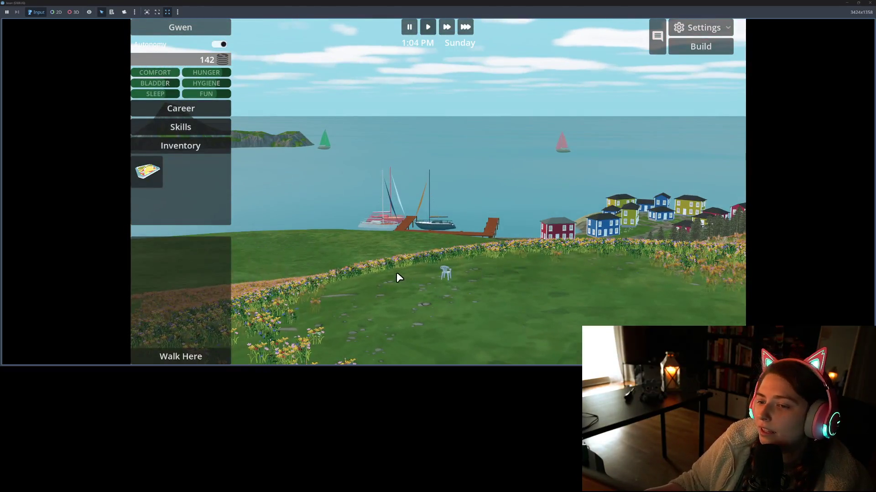
pyautogui.moveTo(397, 275)
pyautogui.mouseDown()
pyautogui.moveTo(532, 264)
pyautogui.moveTo(656, 269)
pyautogui.moveTo(707, 283)
pyautogui.moveTo(602, 280)
pyautogui.moveTo(626, 274)
pyautogui.moveTo(469, 277)
pyautogui.moveTo(407, 260)
pyautogui.moveTo(614, 206)
pyautogui.moveTo(543, 216)
pyautogui.moveTo(683, 227)
pyautogui.moveTo(629, 230)
pyautogui.mouseUp()
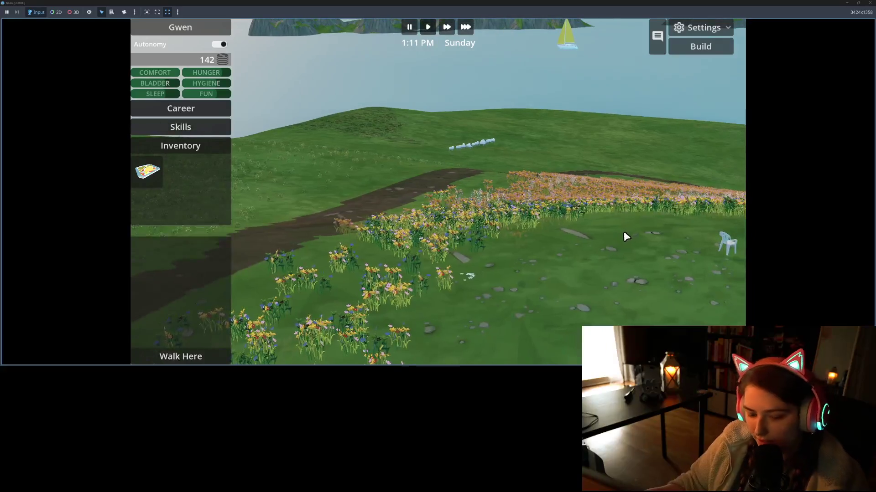
pyautogui.scroll(-3, 607, 232)
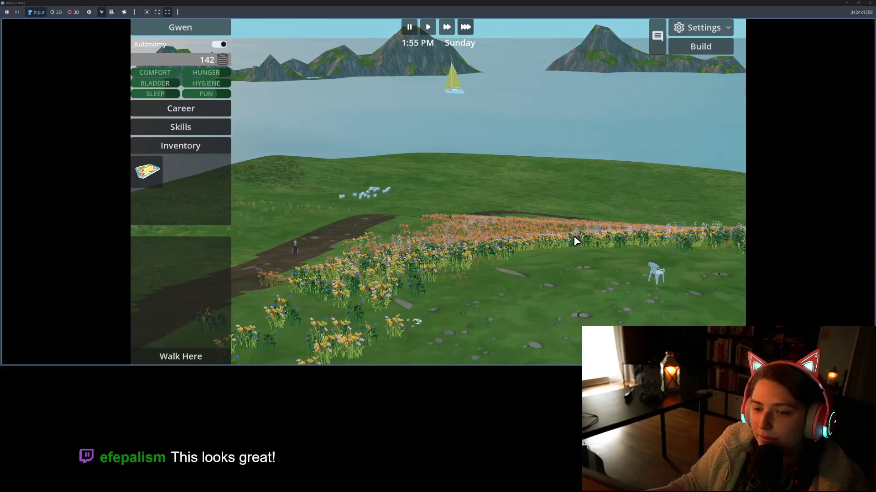
pyautogui.moveTo(596, 228)
pyautogui.mouseDown()
pyautogui.moveTo(471, 227)
pyautogui.moveTo(509, 256)
pyautogui.moveTo(532, 220)
pyautogui.moveTo(543, 155)
pyautogui.moveTo(529, 122)
pyautogui.mouseUp()
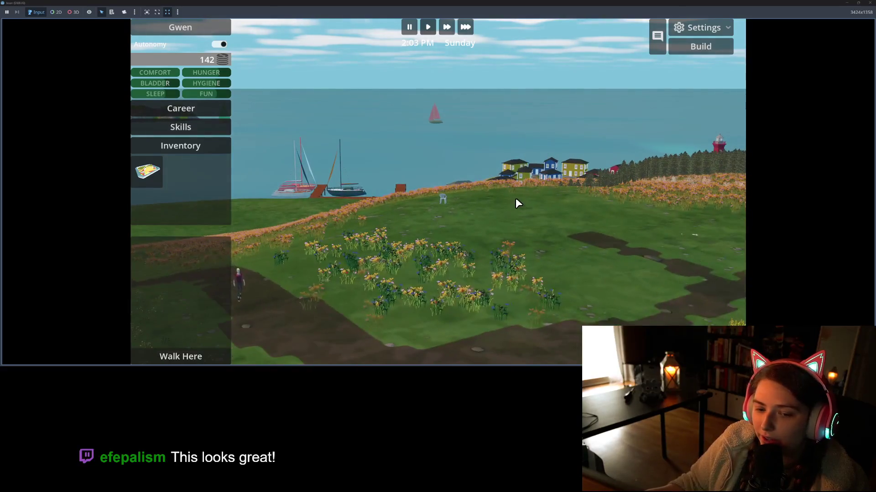
pyautogui.moveTo(565, 227)
pyautogui.mouseDown()
pyautogui.moveTo(565, 252)
pyautogui.moveTo(573, 253)
pyautogui.mouseUp()
pyautogui.scroll(-3, 581, 257)
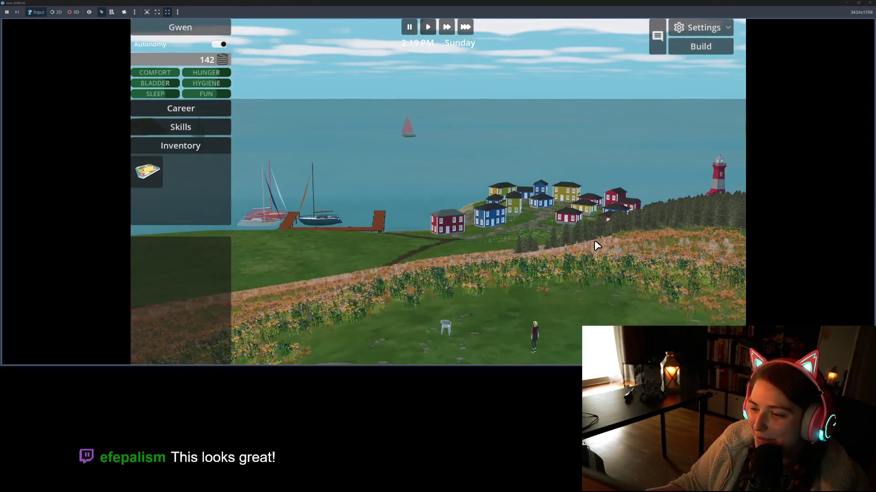
pyautogui.scroll(3, 592, 241)
pyautogui.scroll(-3, 596, 245)
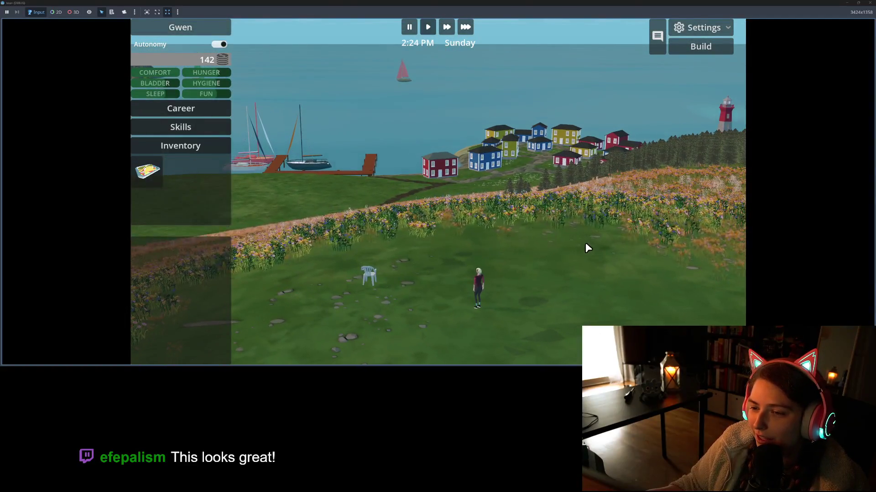
pyautogui.moveTo(585, 246); pyautogui.dragTo(610, 242)
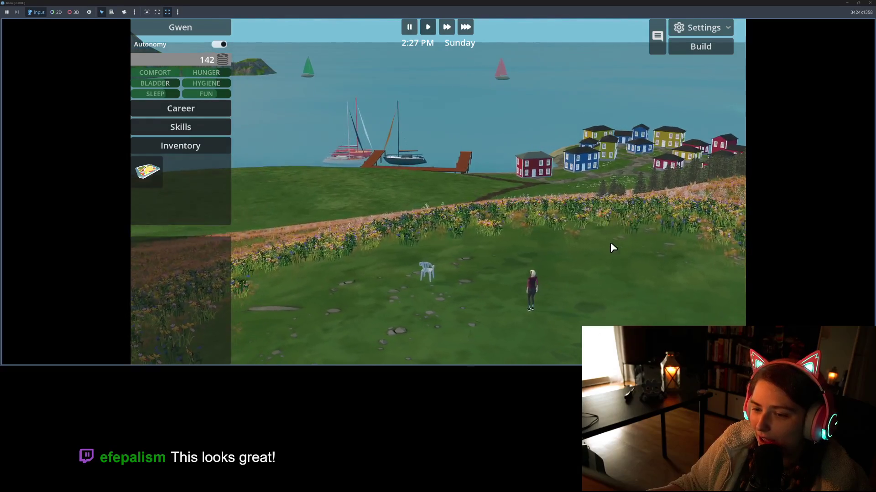
pyautogui.moveTo(603, 281)
pyautogui.mouseDown()
pyautogui.moveTo(588, 270)
pyautogui.moveTo(629, 274)
pyautogui.moveTo(592, 268)
pyautogui.mouseUp()
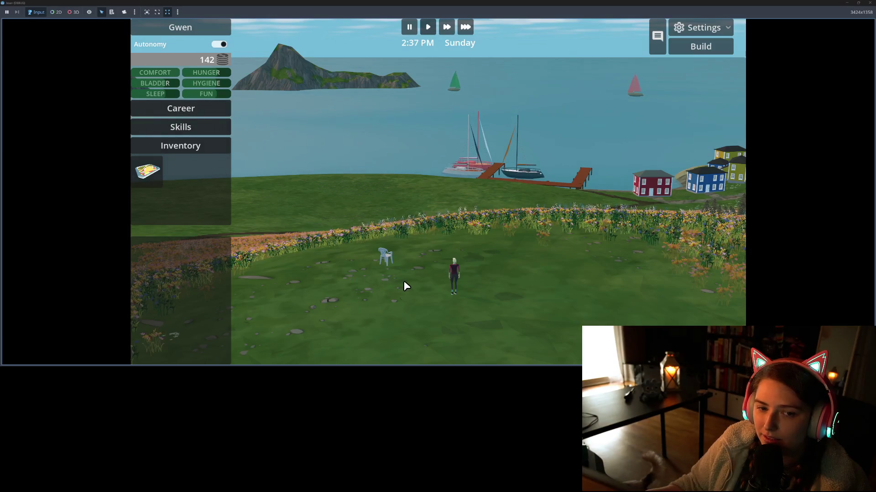
pyautogui.scroll(3, 403, 280)
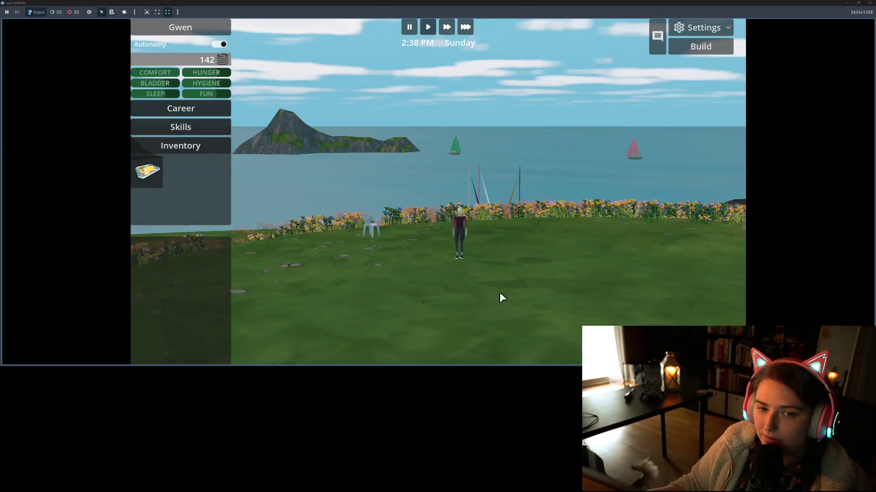
pyautogui.scroll(-2, 502, 296)
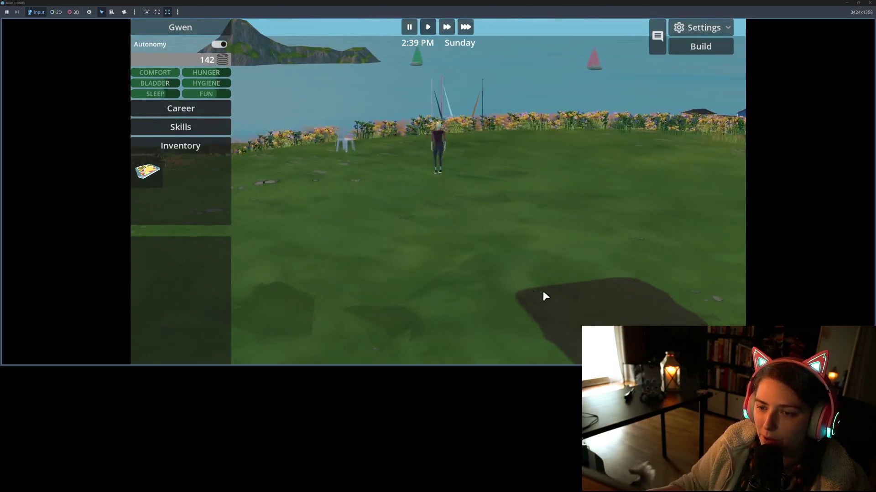
pyautogui.scroll(-3, 478, 292)
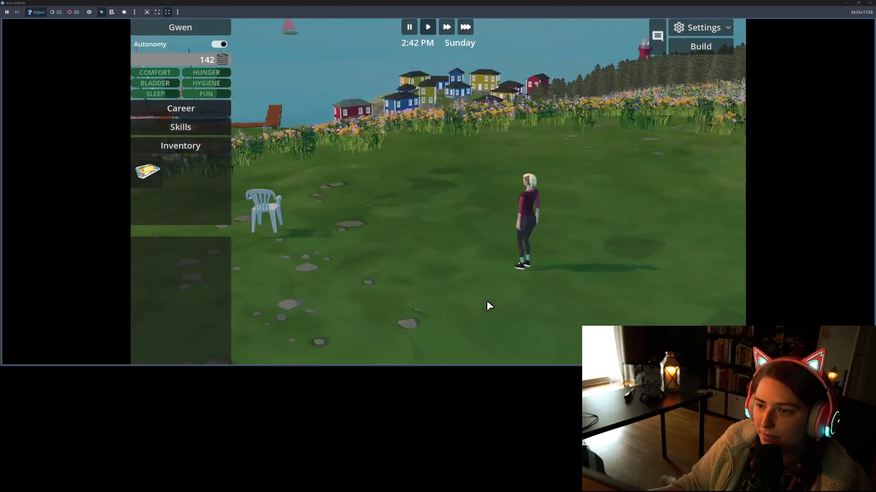
pyautogui.scroll(5, 488, 299)
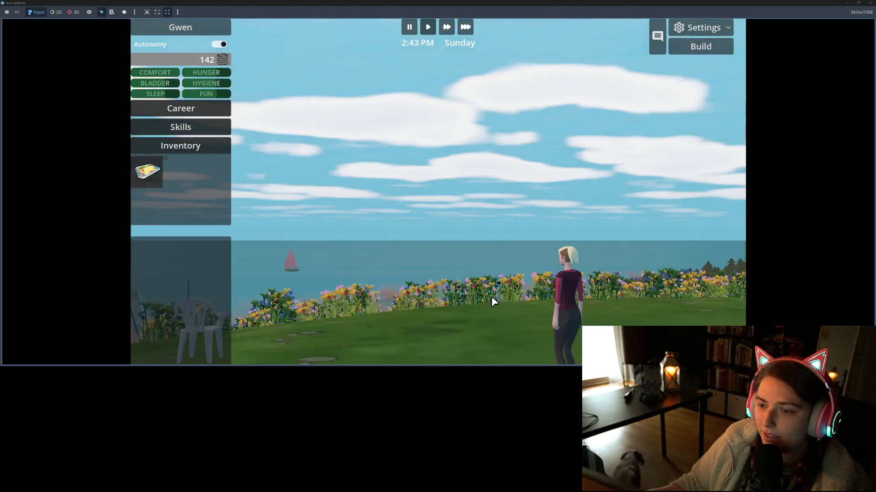
pyautogui.scroll(-5, 492, 292)
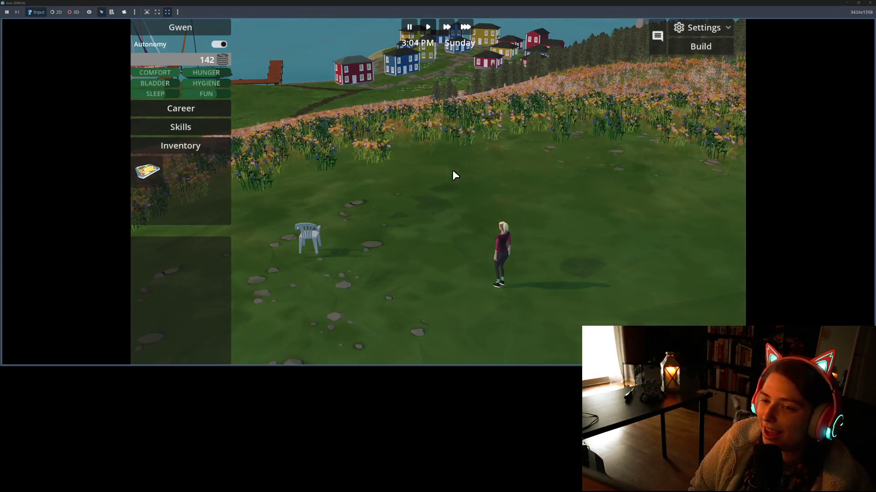
pyautogui.moveTo(444, 186); pyautogui.dragTo(492, 211)
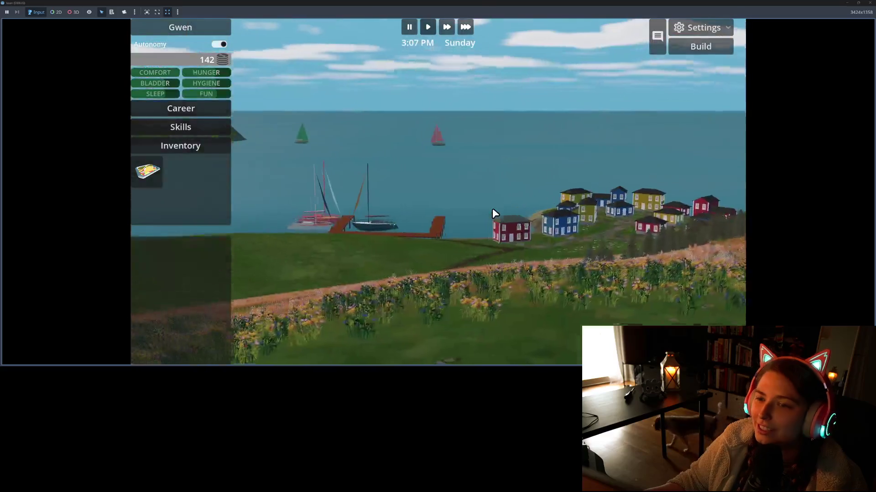
pyautogui.moveTo(473, 138); pyautogui.dragTo(490, 166)
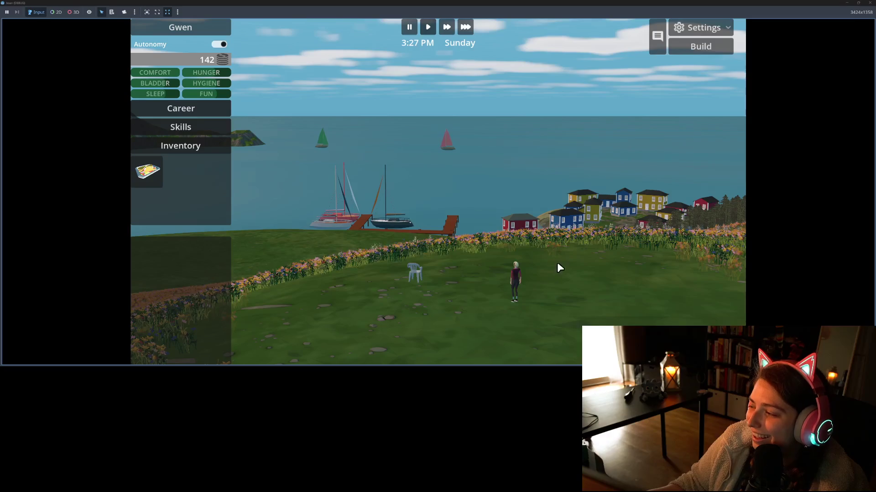
pyautogui.moveTo(552, 259)
pyautogui.mouseDown()
pyautogui.moveTo(504, 260)
pyautogui.moveTo(524, 276)
pyautogui.moveTo(501, 244)
pyautogui.mouseUp()
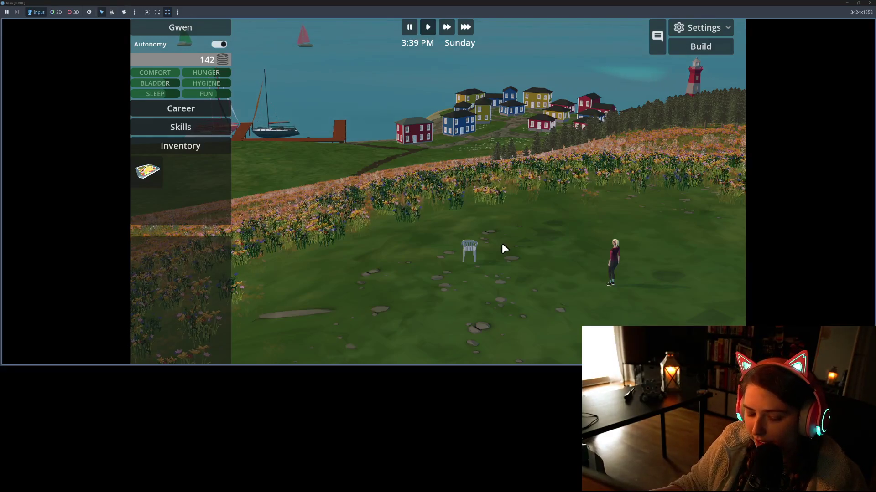
pyautogui.moveTo(501, 248); pyautogui.dragTo(522, 259)
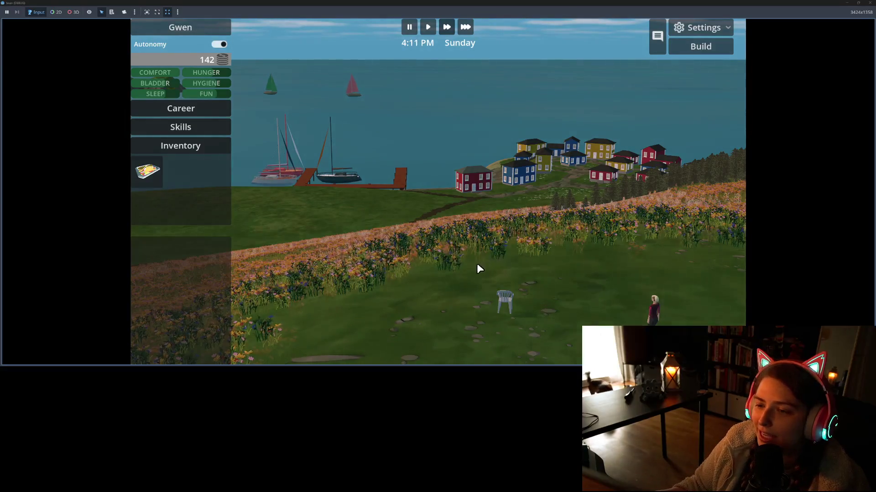
pyautogui.moveTo(425, 275); pyautogui.dragTo(580, 275)
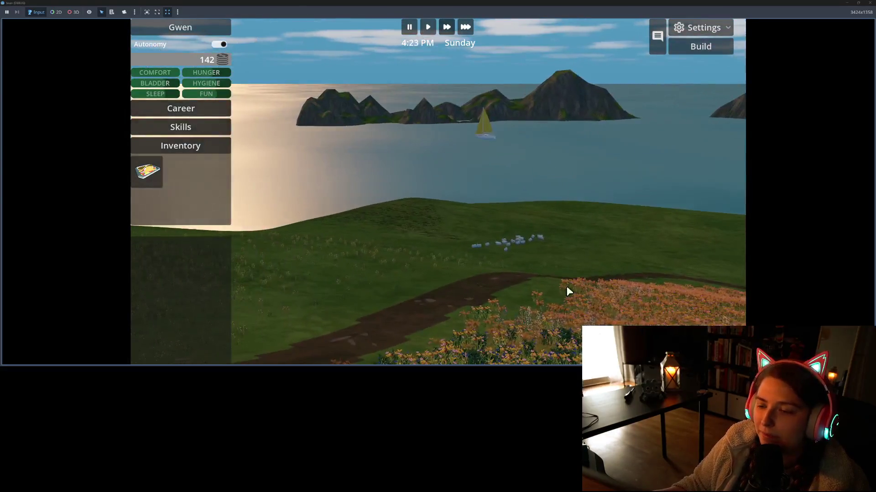
pyautogui.moveTo(548, 302)
pyautogui.mouseDown()
pyautogui.moveTo(528, 270)
pyautogui.moveTo(509, 263)
pyautogui.moveTo(368, 273)
pyautogui.moveTo(332, 264)
pyautogui.mouseUp()
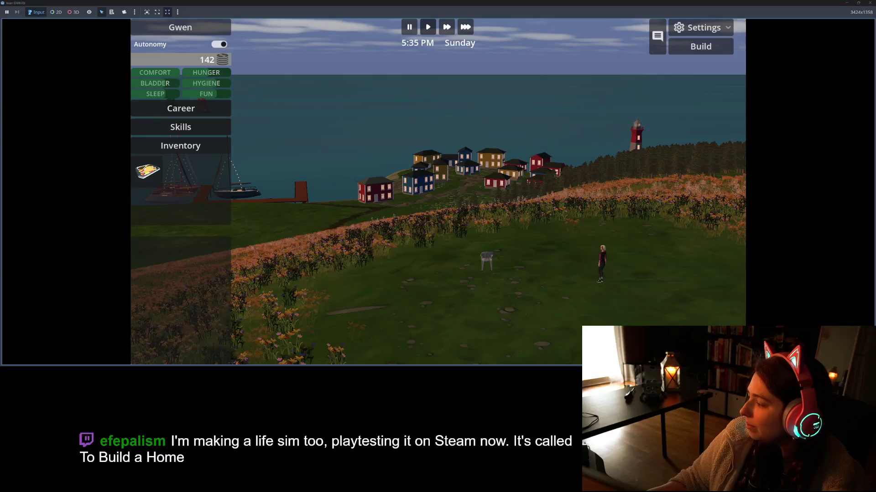
# In a new Firefox tab, search 'to build a home str' and open the Steam store result.
pyautogui.hotkey('alt', 'Tab')
pyautogui.click(189, 6)
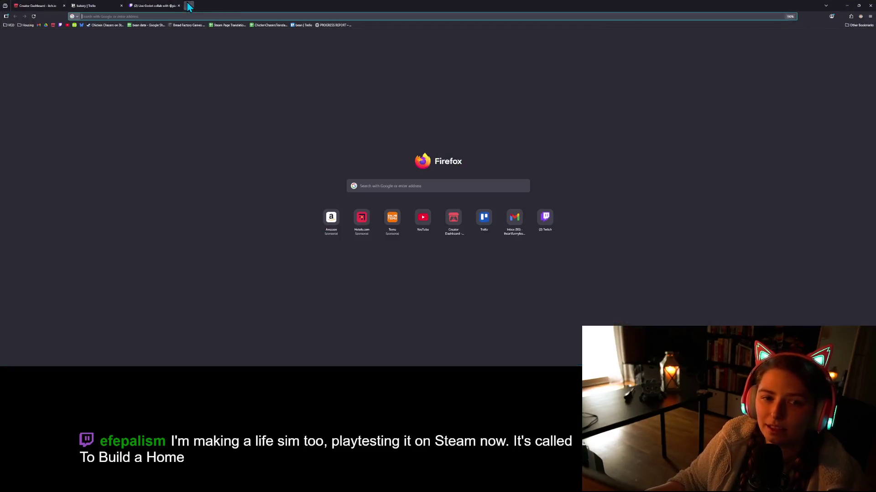
pyautogui.write('to build a ')
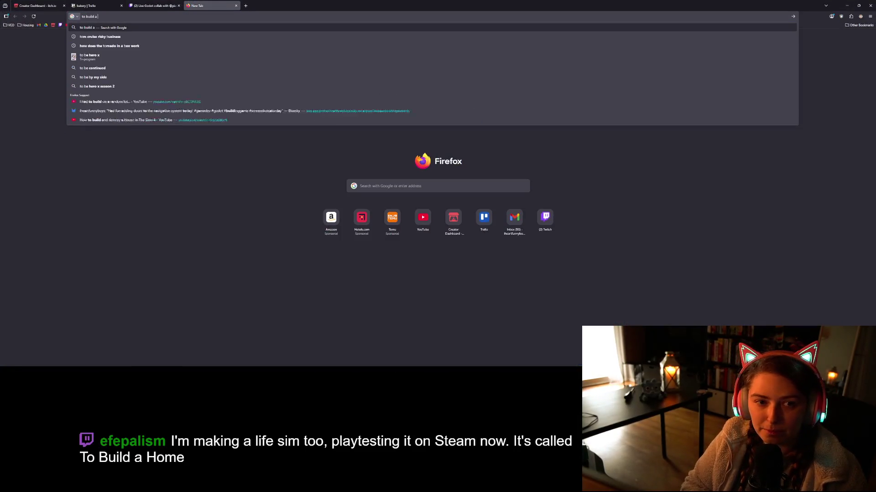
pyautogui.write('home str')
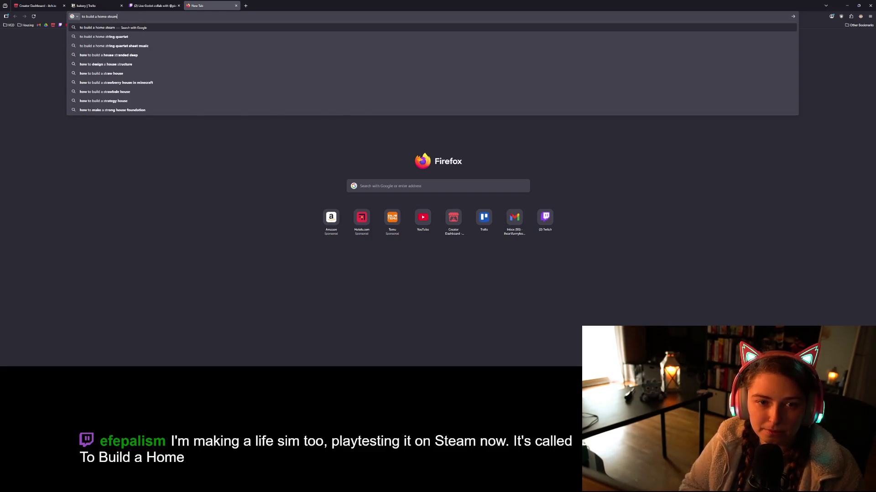
pyautogui.press('Return')
pyautogui.click(184, 120)
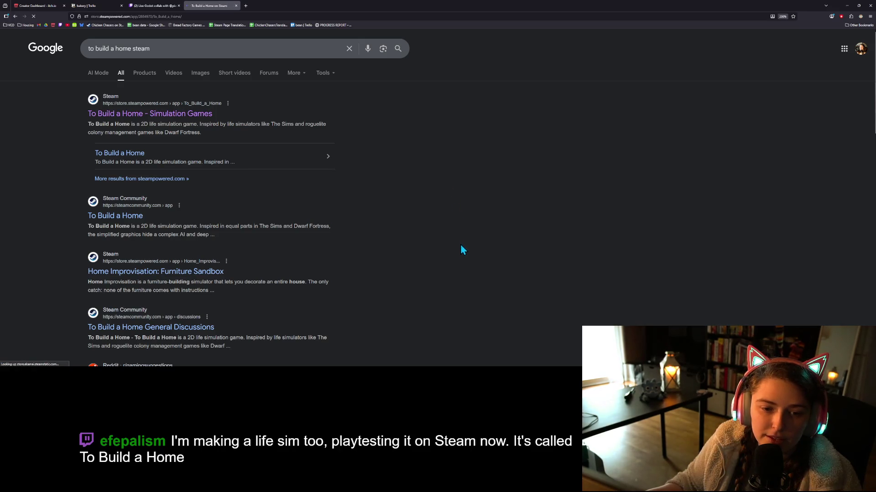
pyautogui.scroll(-2, 141, 223)
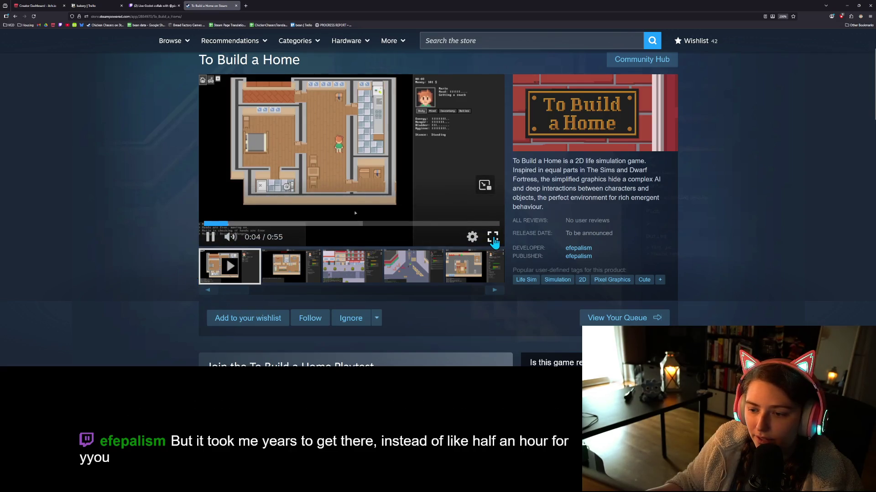
pyautogui.click(492, 238)
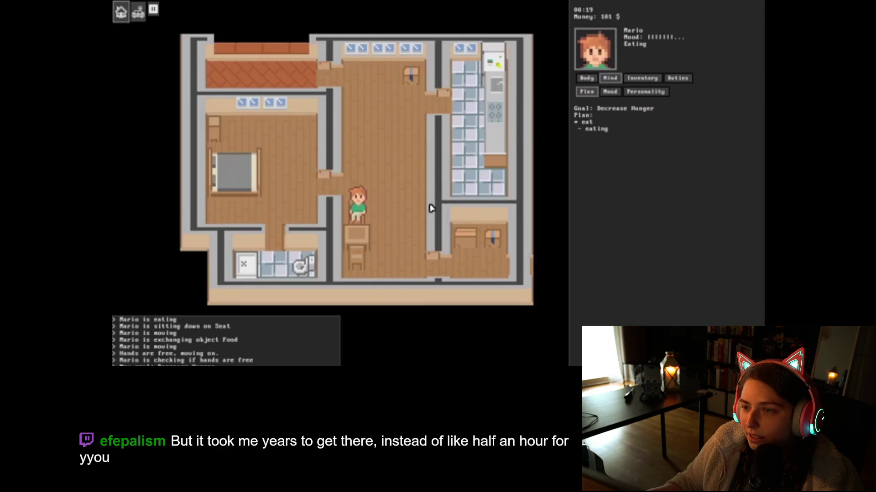
pyautogui.click(582, 82)
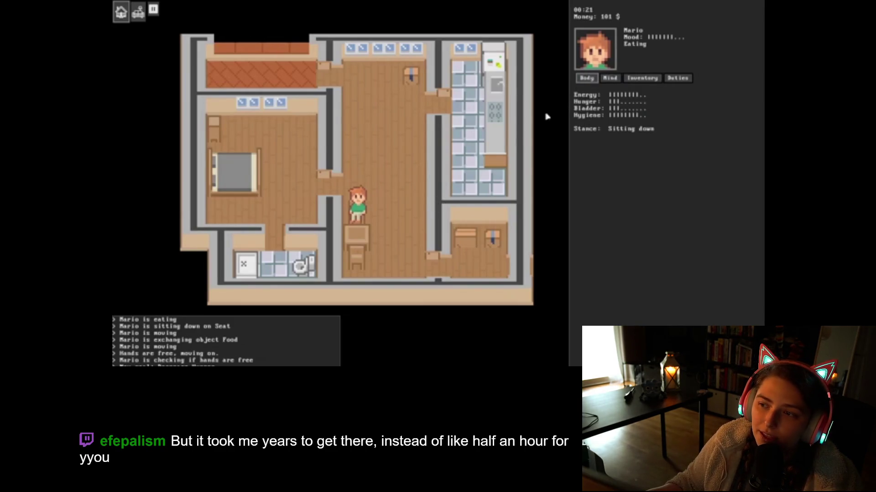
pyautogui.moveTo(746, 299)
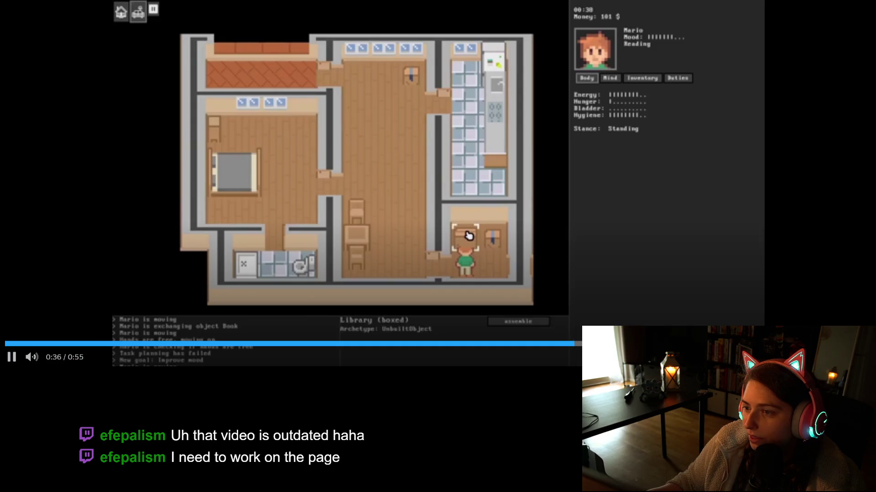
pyautogui.press('Escape')
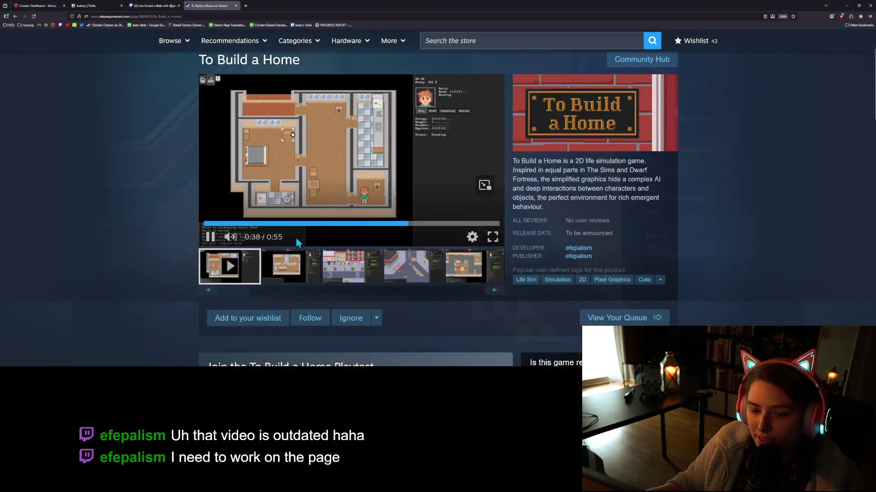
# Add To Build a Home to the wishlist and join its playtest, confirming the access dialog.
pyautogui.click(248, 318)
pyautogui.scroll(-4, 155, 275)
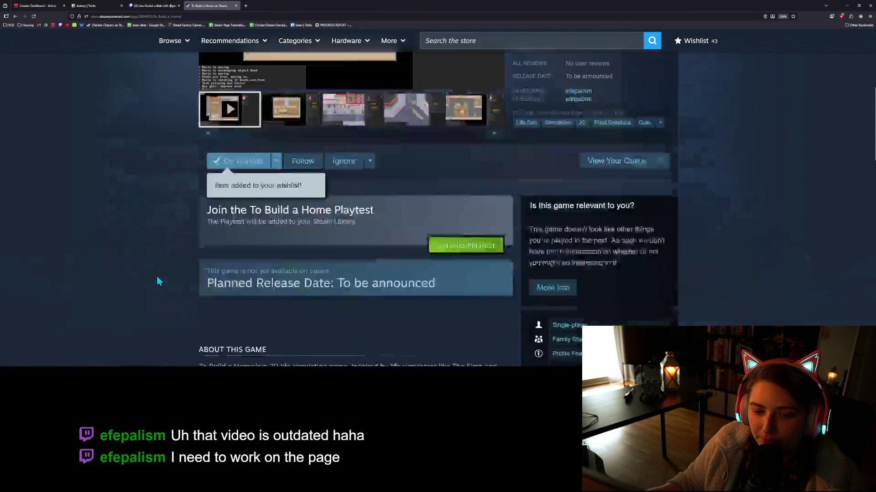
pyautogui.scroll(2, 319, 294)
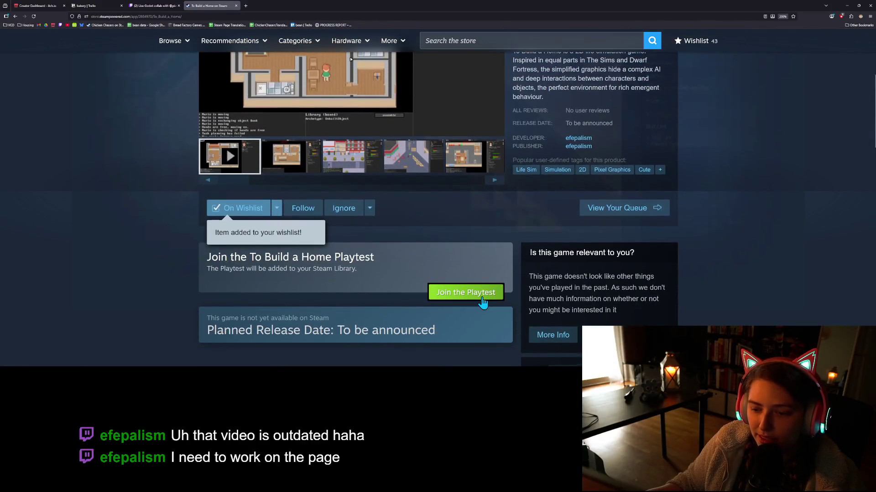
pyautogui.click(460, 295)
pyautogui.click(533, 223)
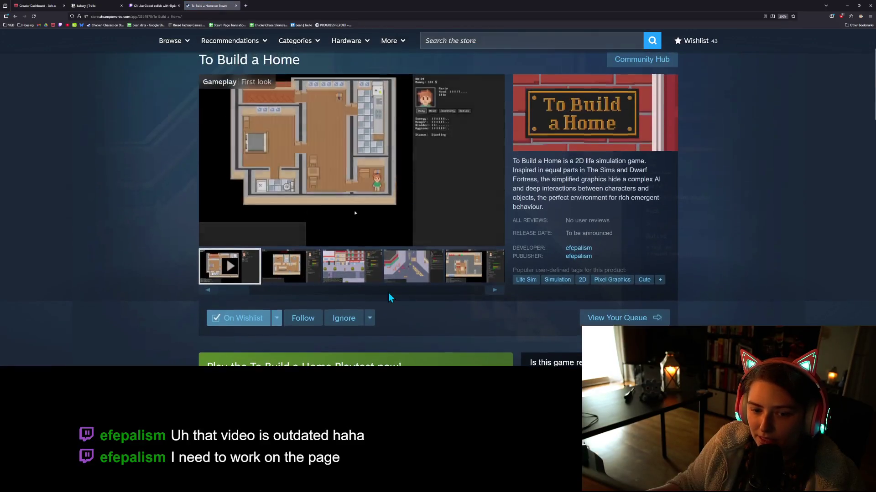
# Pause the trailer and close the running Godot game test window.
pyautogui.scroll(3, 460, 334)
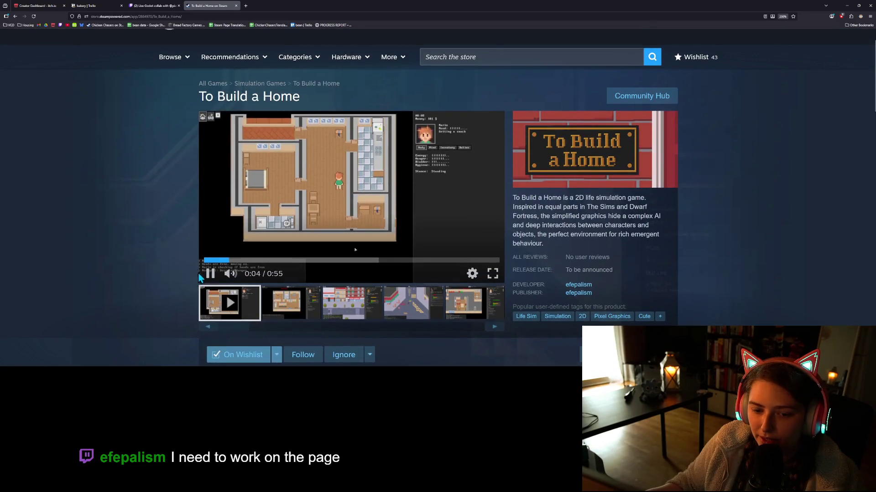
pyautogui.click(210, 274)
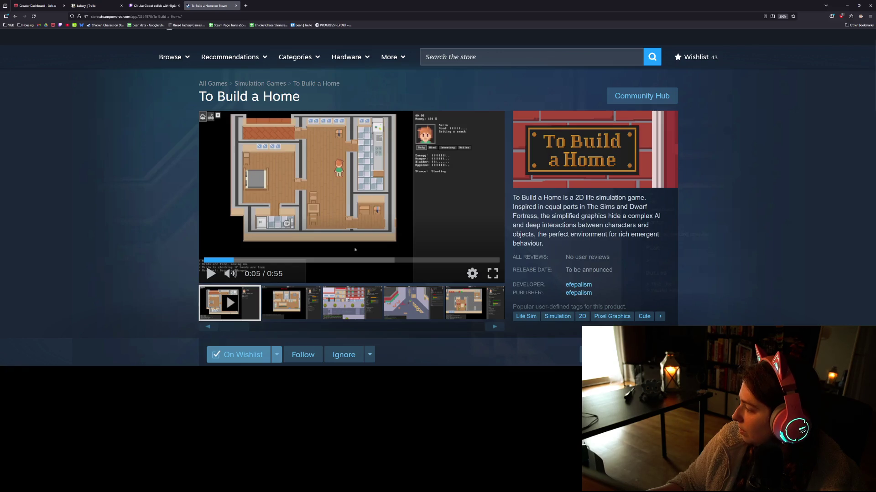
pyautogui.hotkey('alt', 'Tab')
pyautogui.click(870, 3)
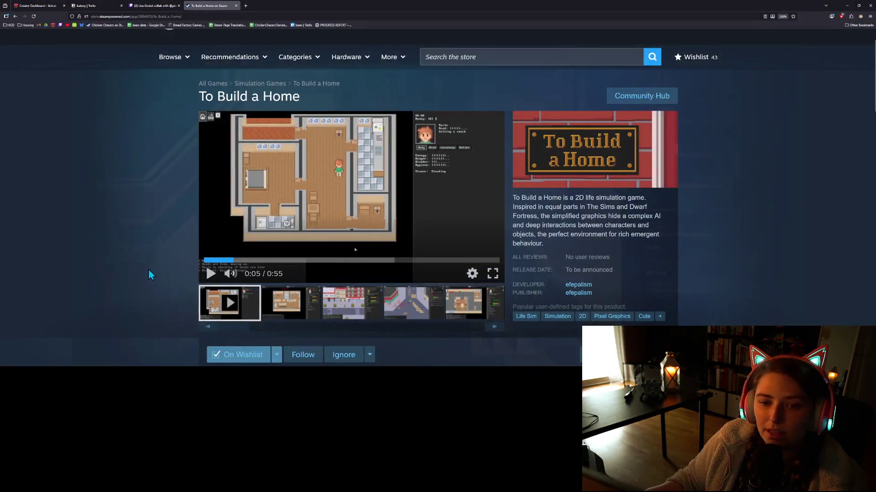
pyautogui.scroll(-2, 166, 285)
pyautogui.scroll(3, 166, 286)
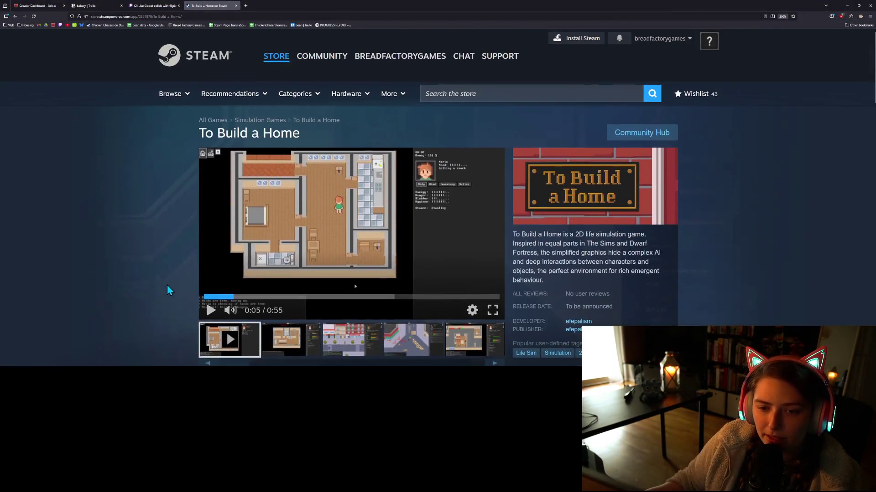
pyautogui.scroll(-4, 167, 285)
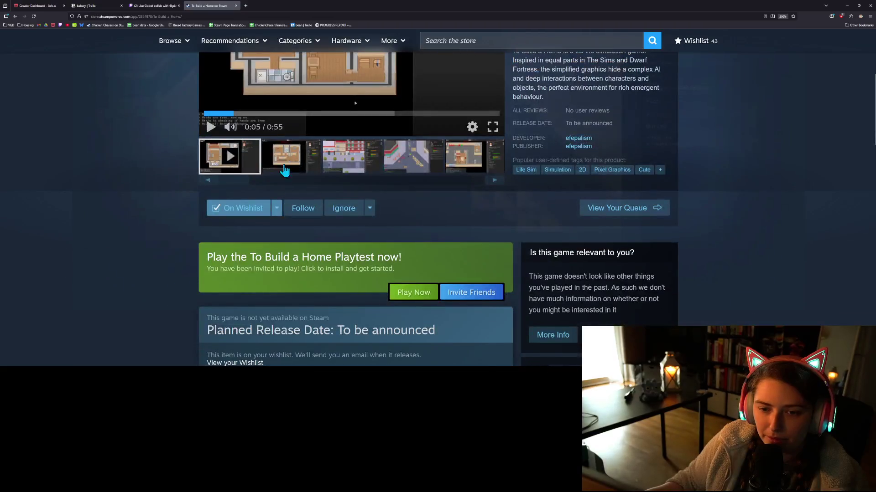
pyautogui.click(284, 171)
pyautogui.scroll(3, 323, 164)
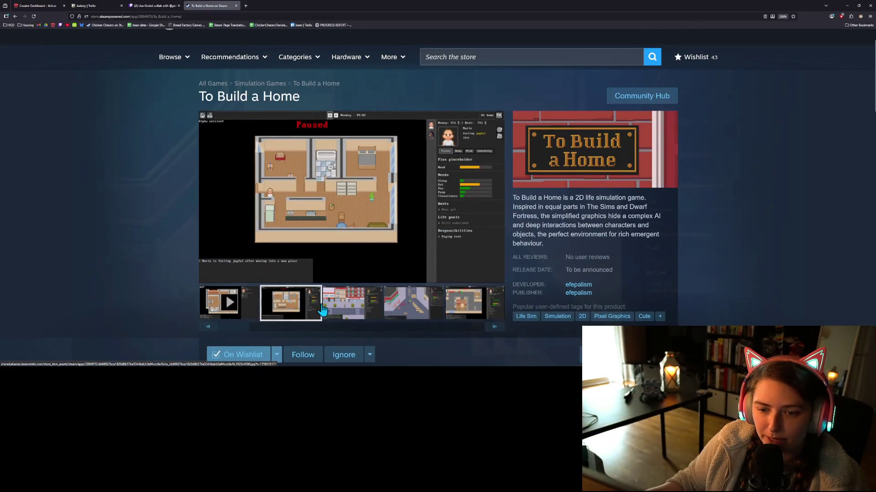
pyautogui.click(340, 310)
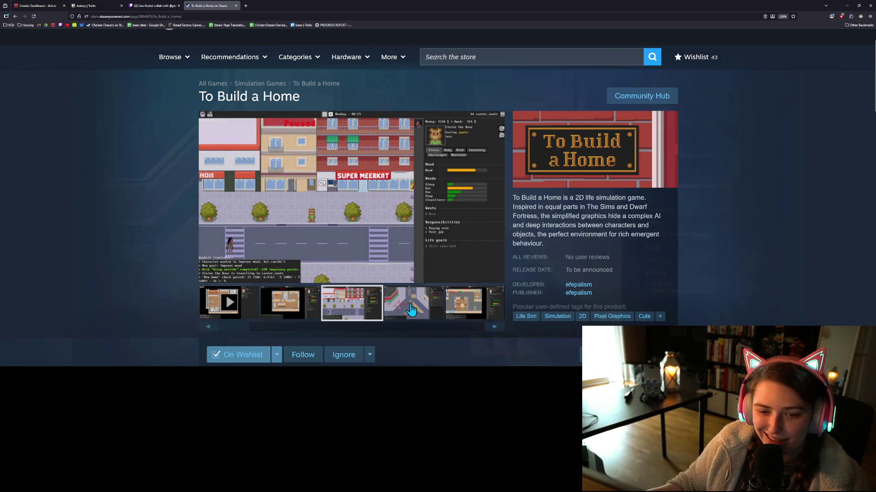
pyautogui.click(412, 309)
pyautogui.click(284, 307)
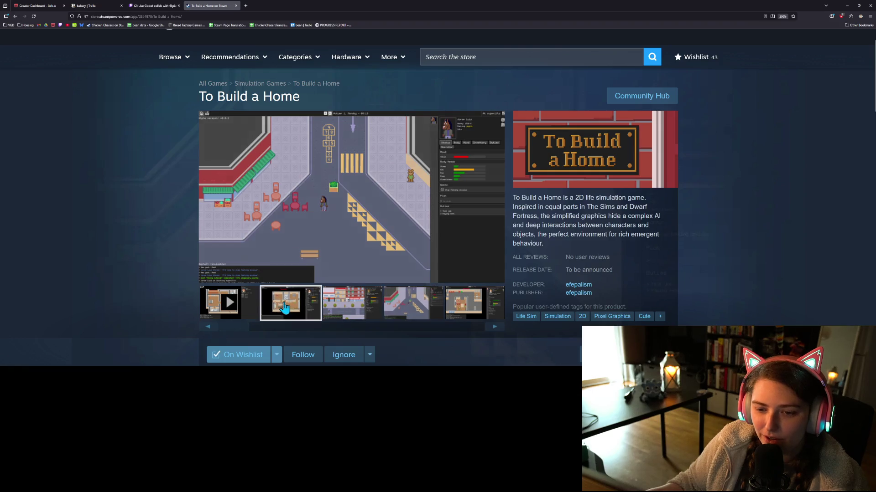
pyautogui.click(332, 306)
pyautogui.click(494, 326)
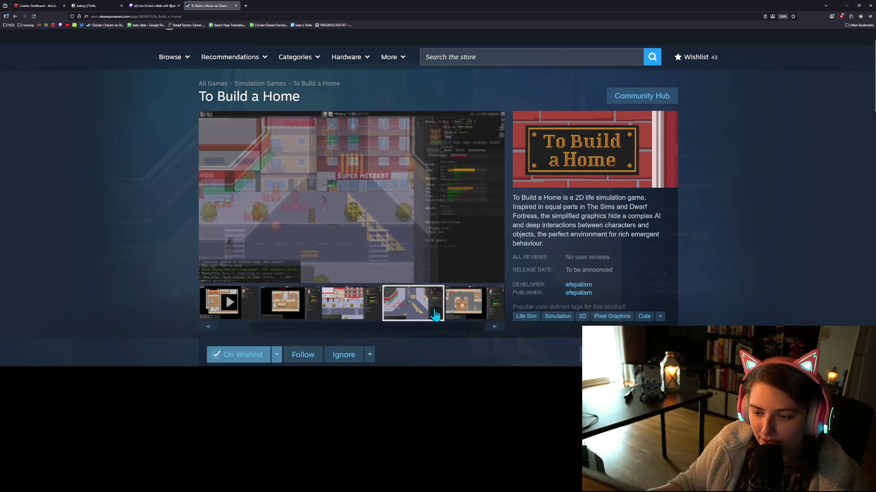
pyautogui.click(494, 327)
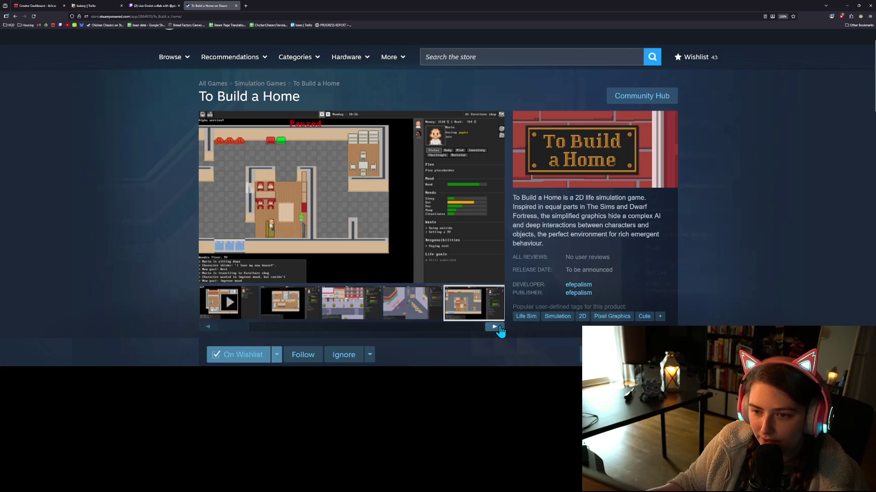
pyautogui.click(497, 327)
pyautogui.click(497, 328)
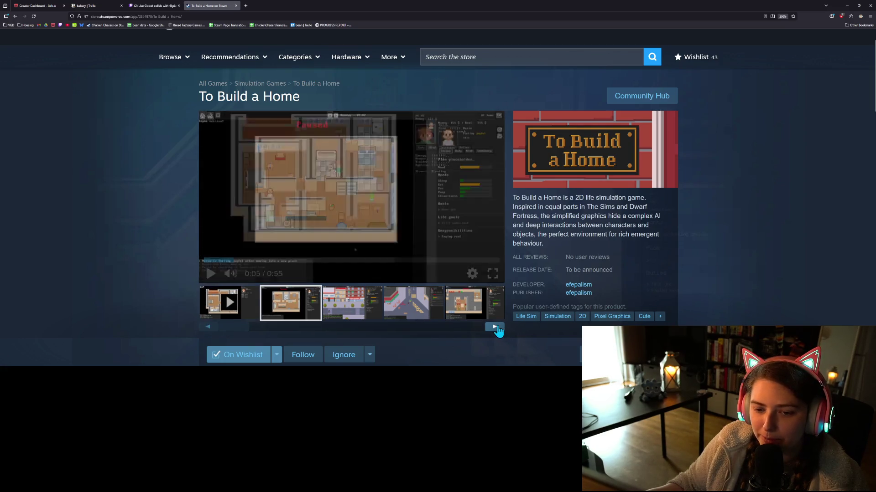
pyautogui.click(494, 327)
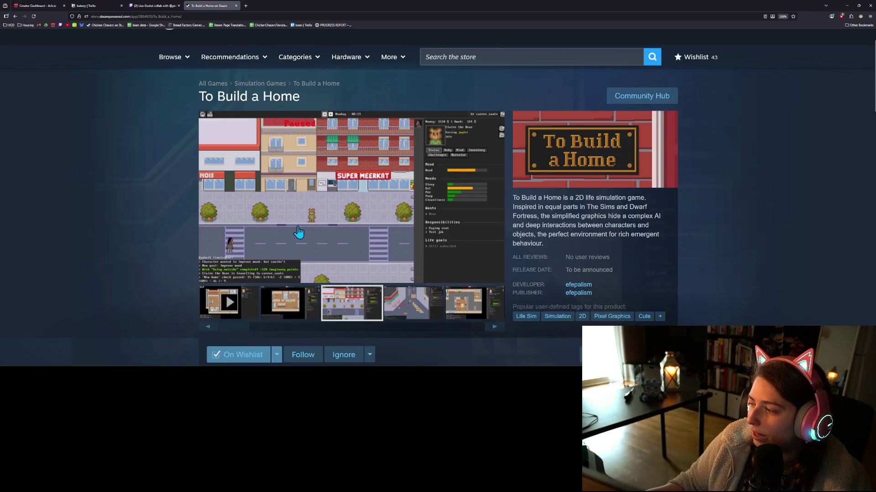
pyautogui.click(403, 307)
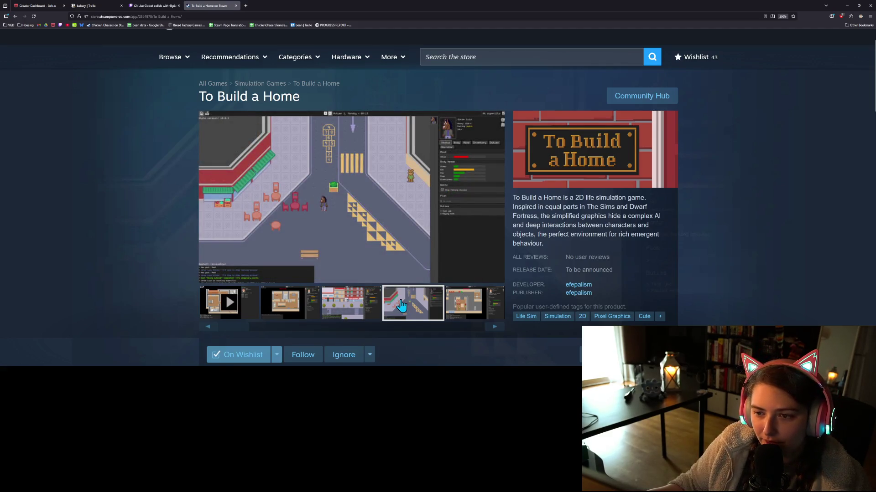
pyautogui.click(458, 311)
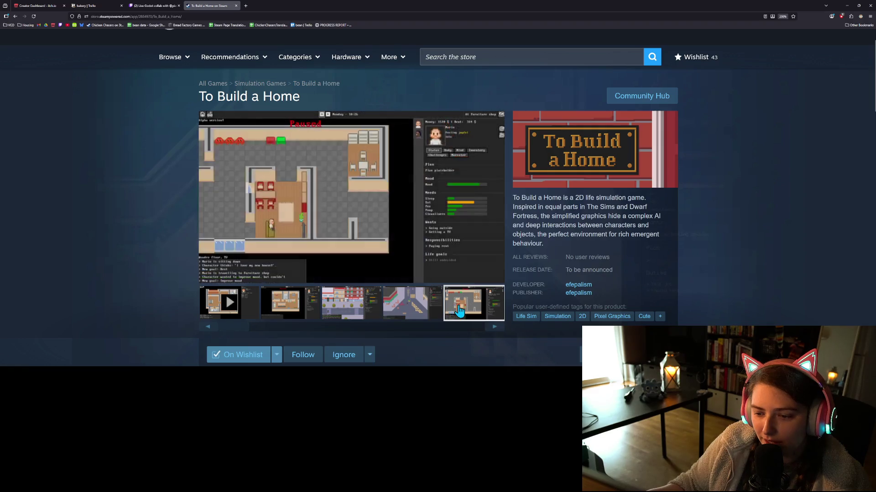
pyautogui.click(494, 327)
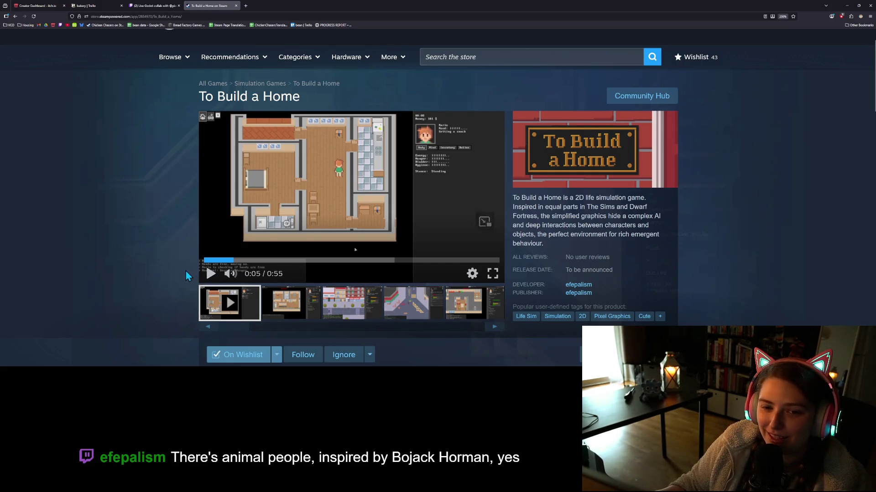
# Browse the To Build a Home store page, then switch to the Lo-Fi loop in Windows Media Player.
pyautogui.scroll(-3, 185, 273)
pyautogui.scroll(-2, 185, 272)
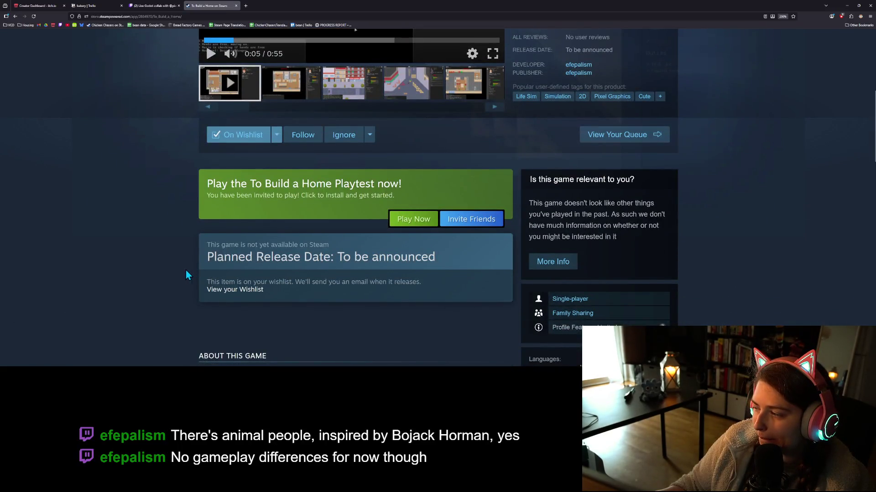
pyautogui.scroll(3, 179, 271)
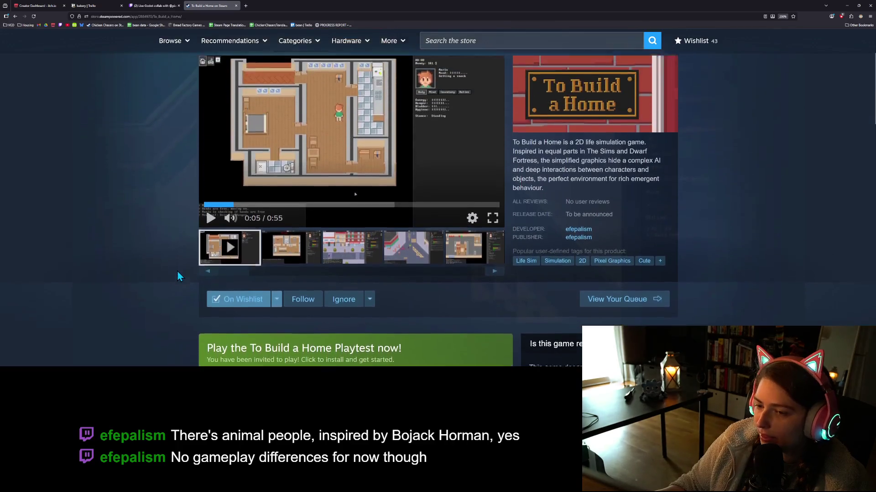
pyautogui.scroll(2, 178, 276)
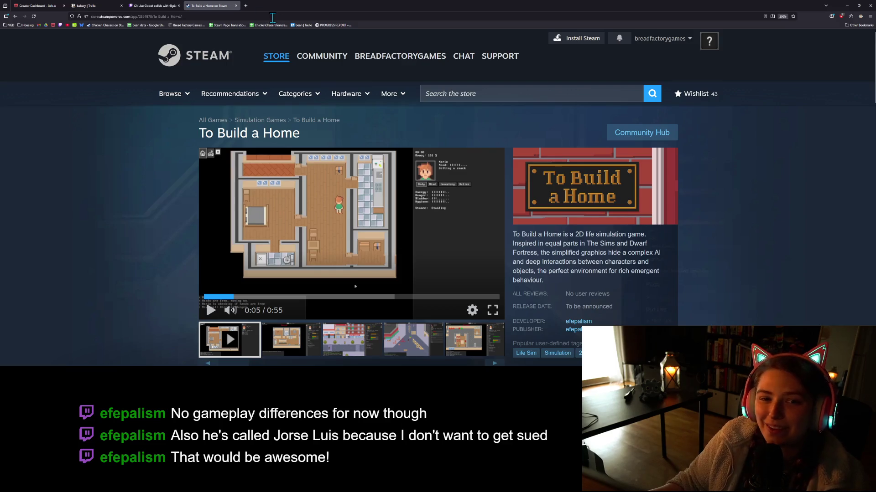
pyautogui.click(272, 18)
pyautogui.click(88, 230)
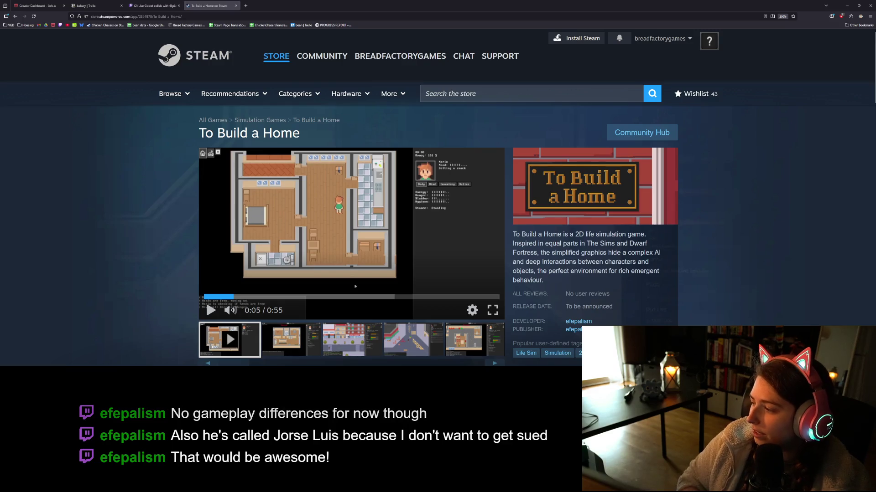
pyautogui.scroll(-1, 743, 267)
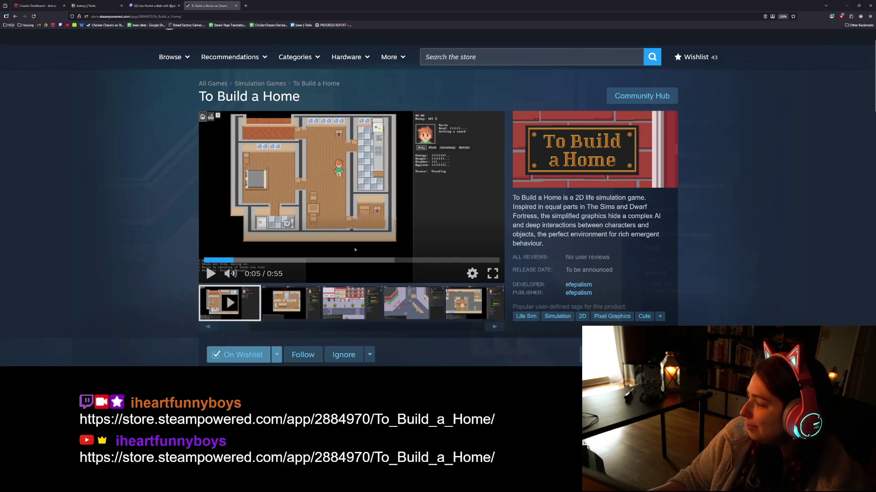
pyautogui.hotkey('alt', 'Tab')
# Play the Lo-Fi loop in Windows Media Player and minimize it back to the Steam page.
pyautogui.click(390, 243)
pyautogui.click(483, 150)
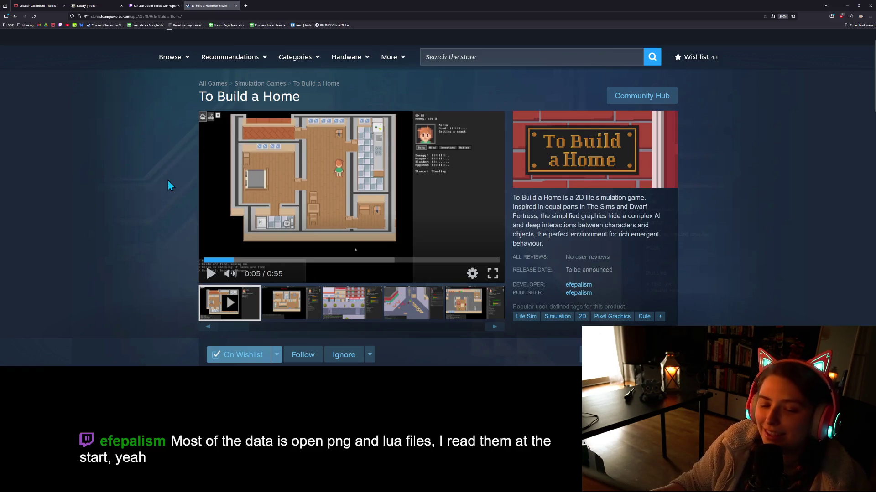
pyautogui.scroll(-2, 164, 191)
pyautogui.scroll(3, 163, 190)
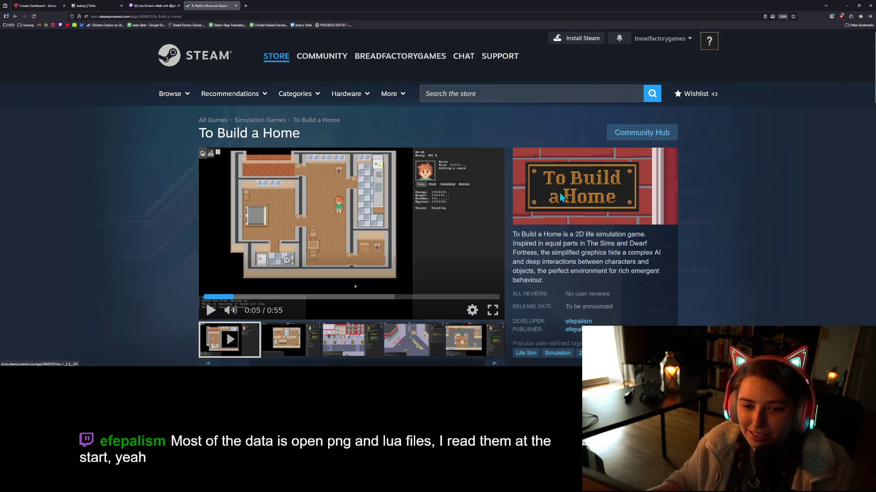
# Scroll to About This Game, select 'emergent' in the summary, and read down through the roadmap.
pyautogui.scroll(-2, 680, 293)
pyautogui.scroll(-3, 679, 294)
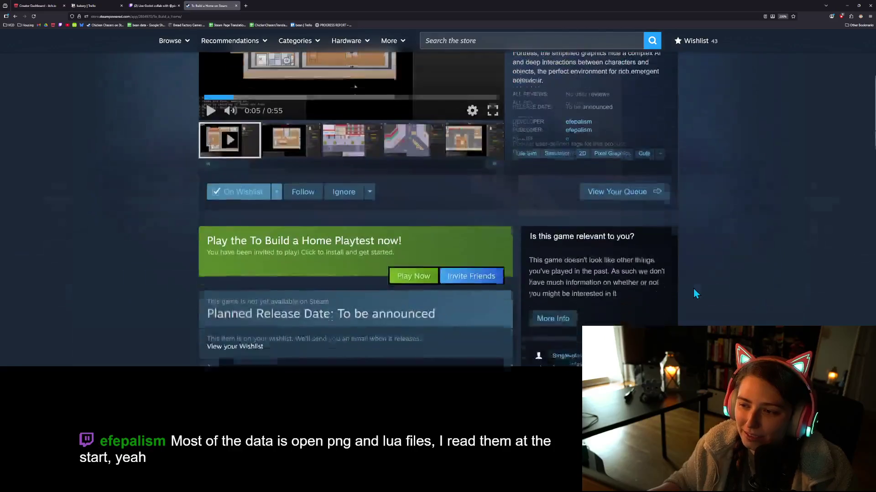
pyautogui.scroll(4, 715, 300)
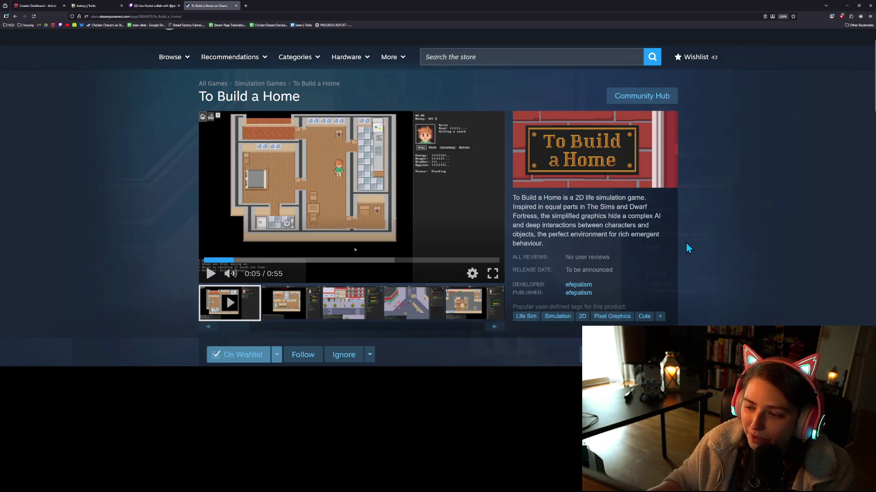
pyautogui.scroll(-10, 695, 296)
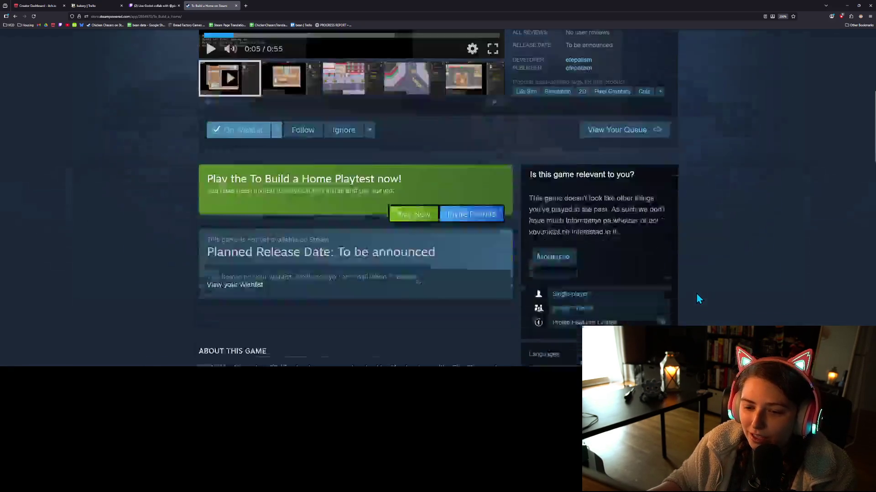
pyautogui.scroll(-2, 300, 243)
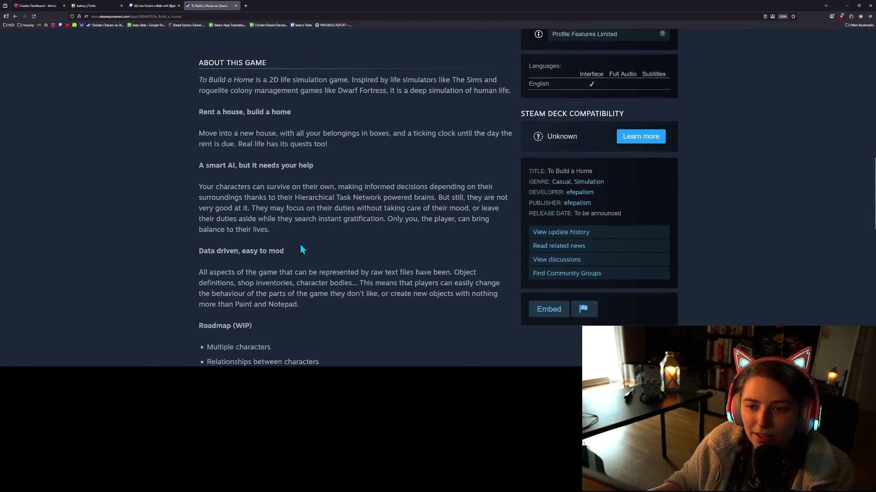
pyautogui.scroll(-2, 301, 247)
pyautogui.scroll(8, 456, 288)
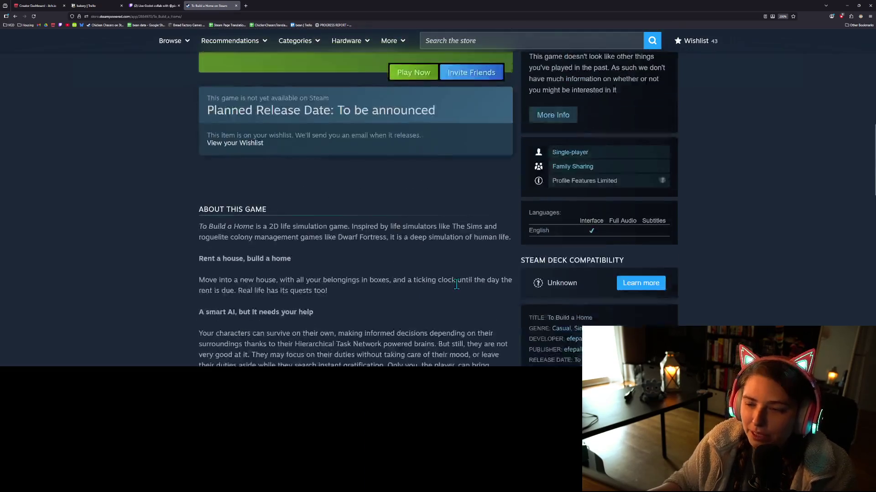
pyautogui.scroll(2, 507, 283)
pyautogui.doubleClick(641, 160)
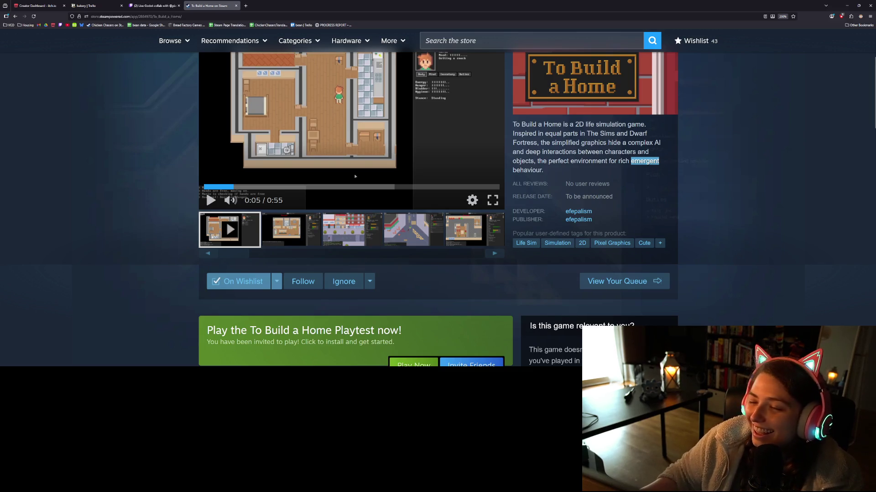
pyautogui.scroll(-9, 338, 262)
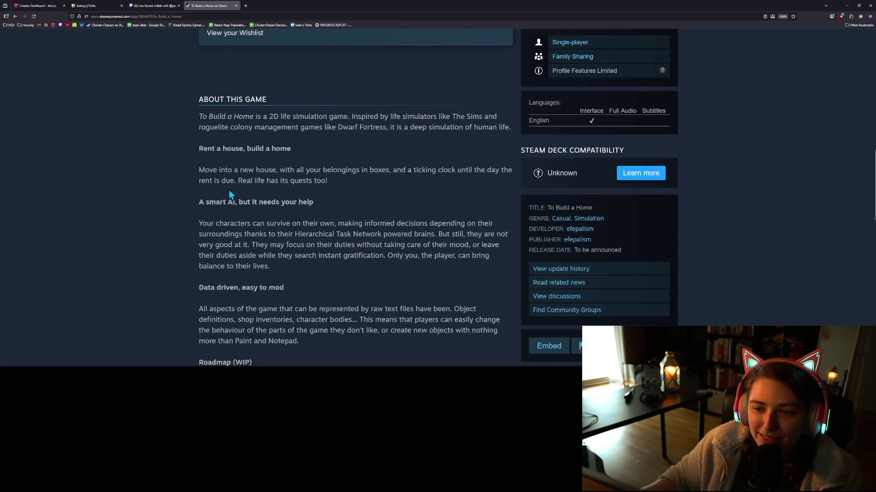
pyautogui.scroll(-1, 225, 193)
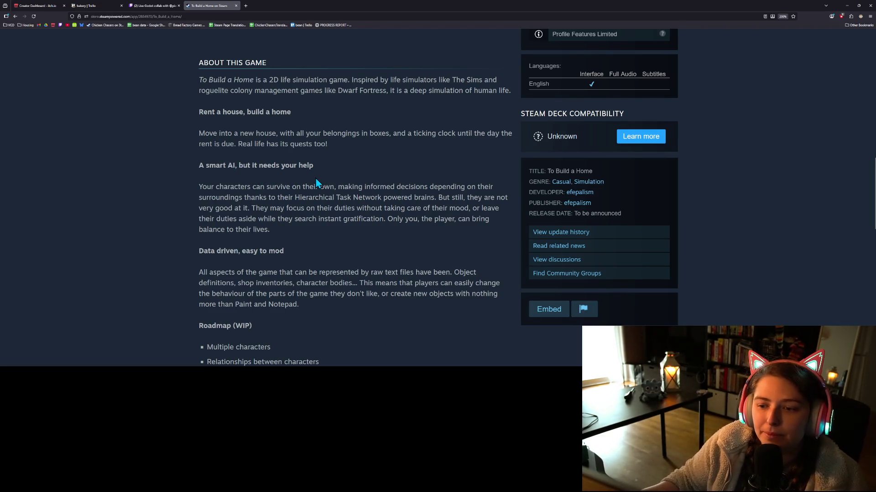
pyautogui.scroll(-3, 297, 197)
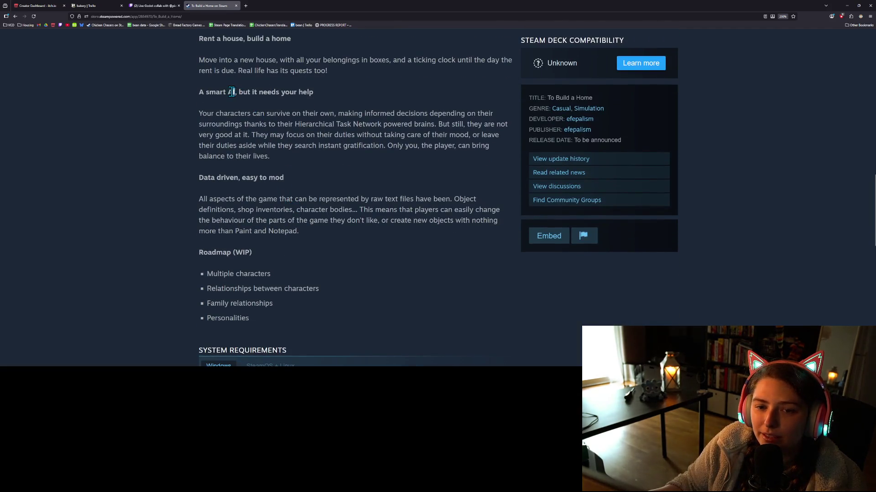
# Select the word 'AI' in the description heading, finally marking just its letter A.
pyautogui.click(249, 187)
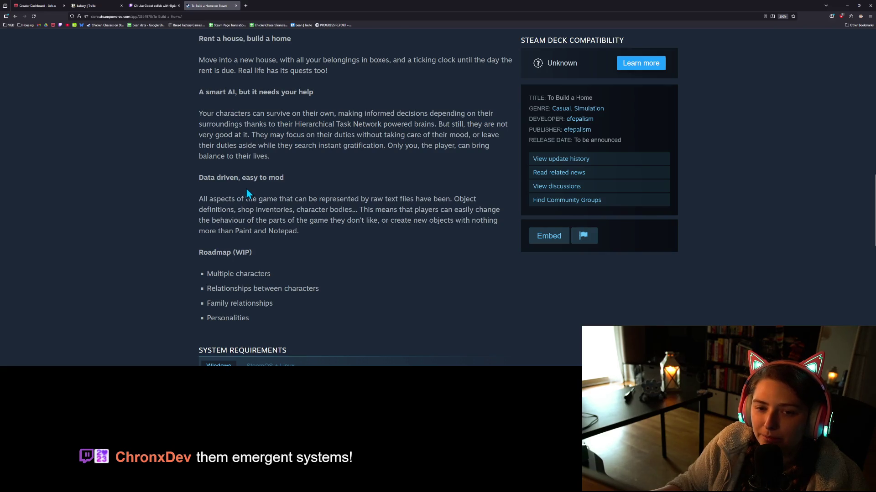
pyautogui.doubleClick(232, 92)
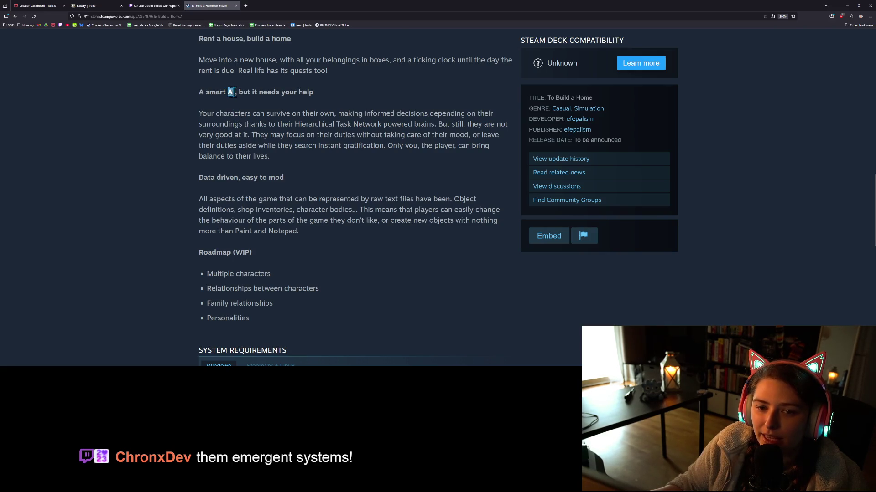
pyautogui.click(232, 92)
pyautogui.doubleClick(231, 92)
pyautogui.click(229, 93)
pyautogui.moveTo(228, 92); pyautogui.dragTo(232, 92)
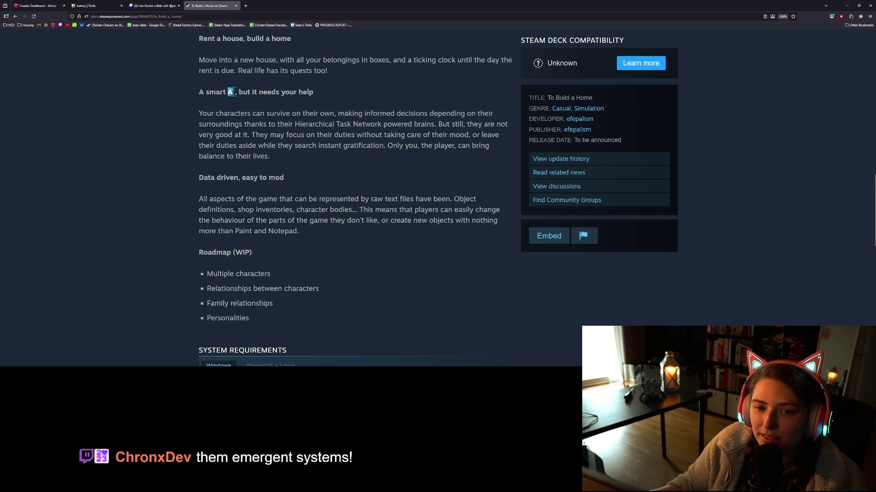
# Scroll through System Requirements, then back up to the trailer and summary at the page top.
pyautogui.scroll(2, 381, 254)
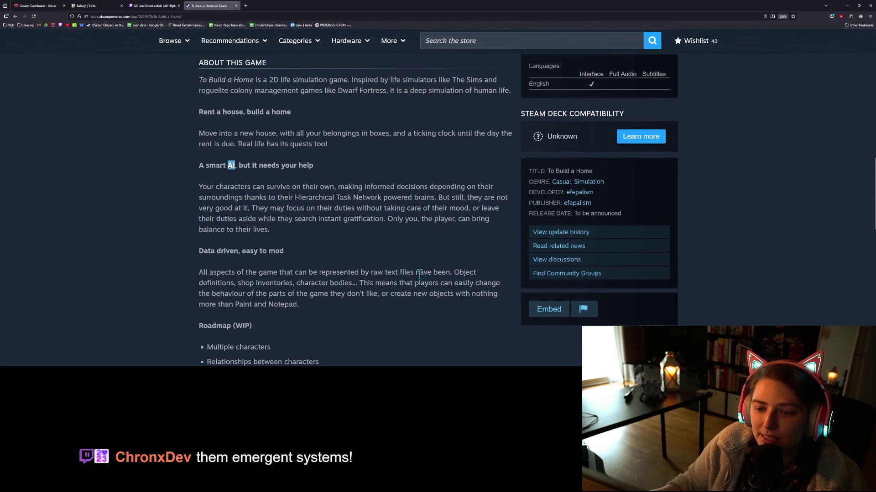
pyautogui.scroll(-4, 422, 285)
pyautogui.scroll(-2, 422, 284)
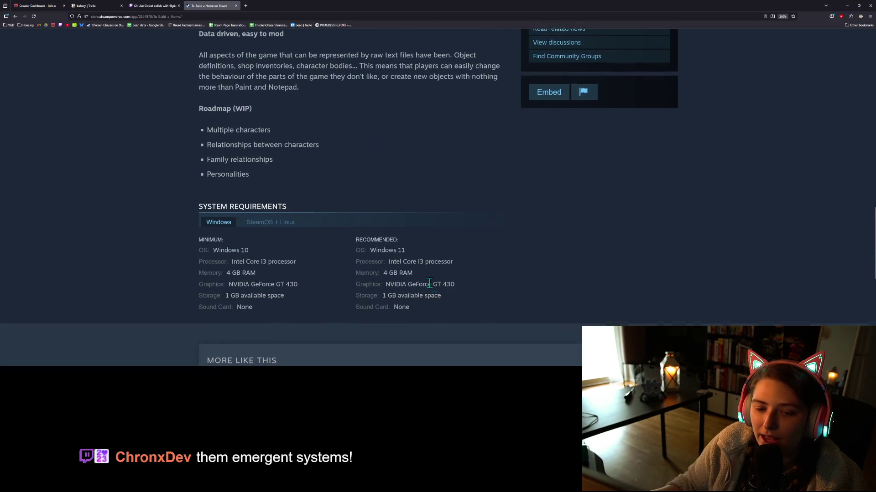
pyautogui.scroll(1, 524, 300)
pyautogui.scroll(6, 522, 297)
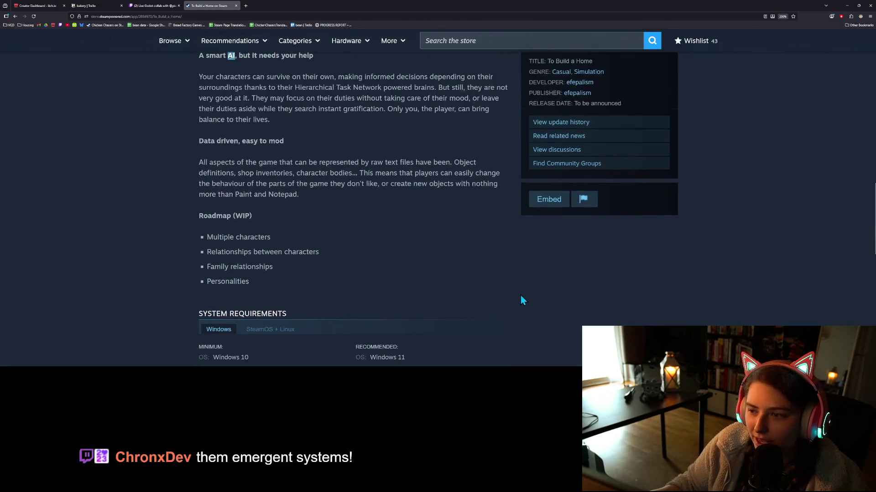
pyautogui.scroll(1, 497, 293)
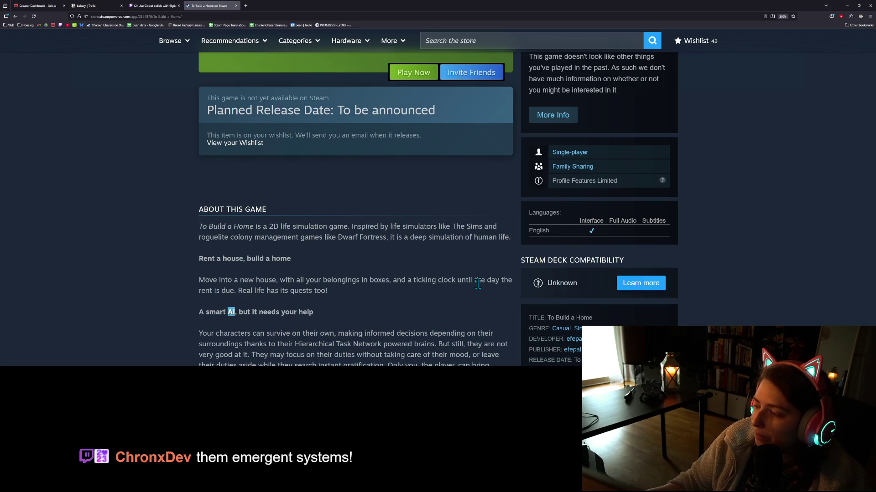
pyautogui.scroll(1, 481, 291)
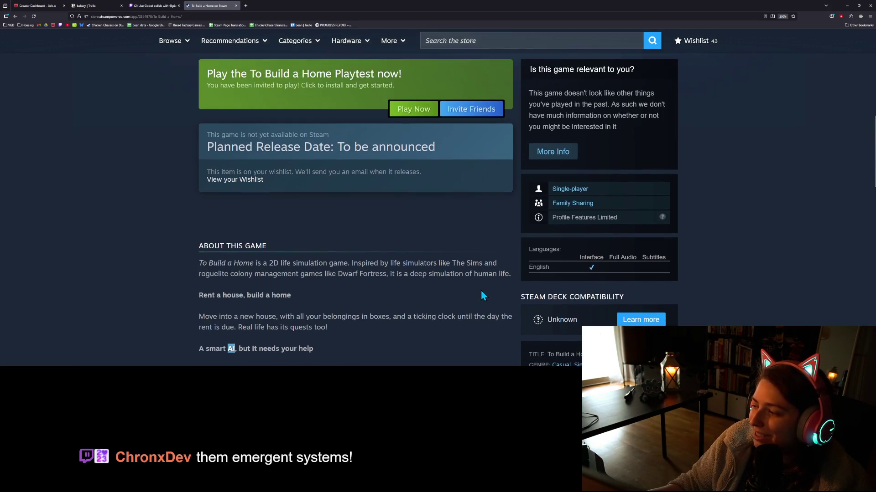
pyautogui.scroll(2, 467, 294)
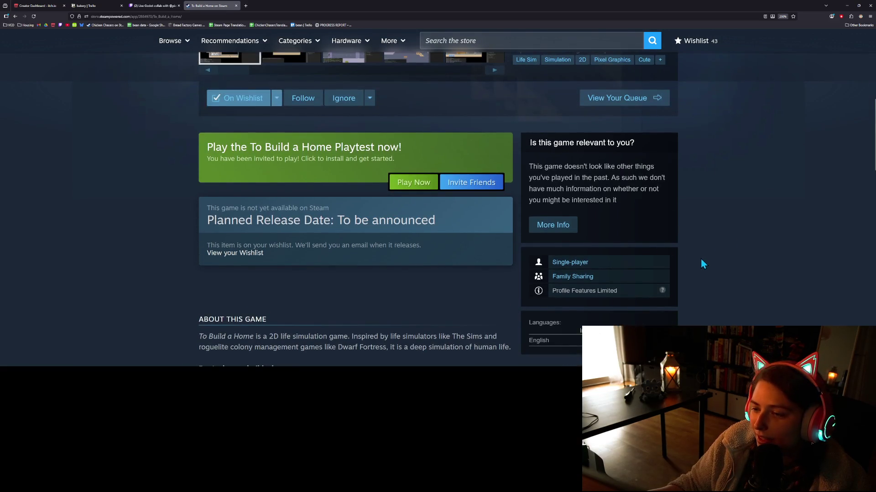
pyautogui.scroll(-3, 708, 265)
pyautogui.scroll(-2, 709, 265)
pyautogui.scroll(5, 708, 264)
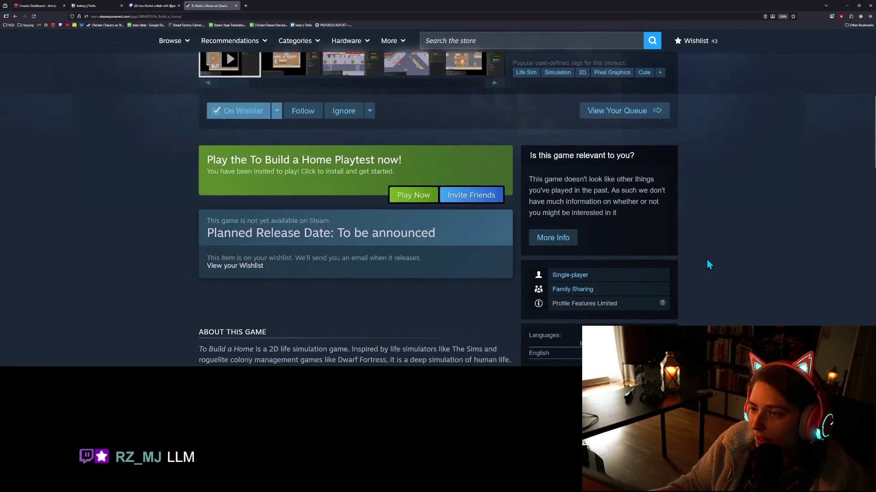
pyautogui.scroll(7, 709, 265)
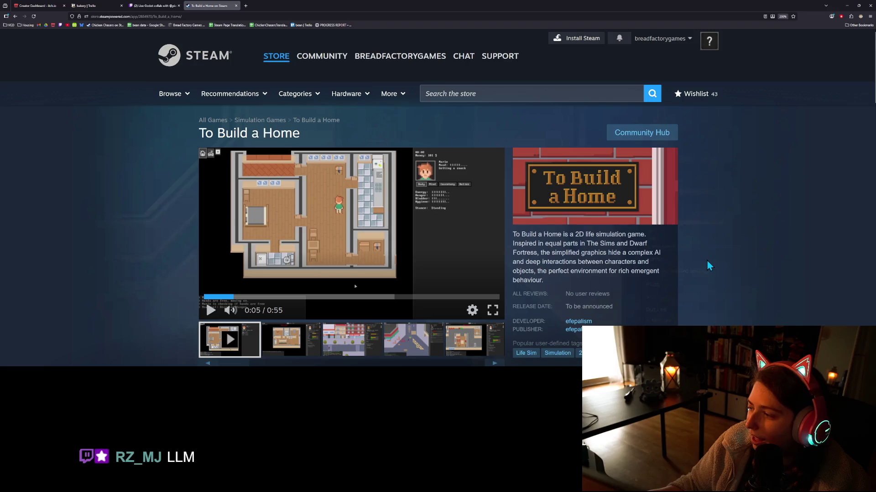
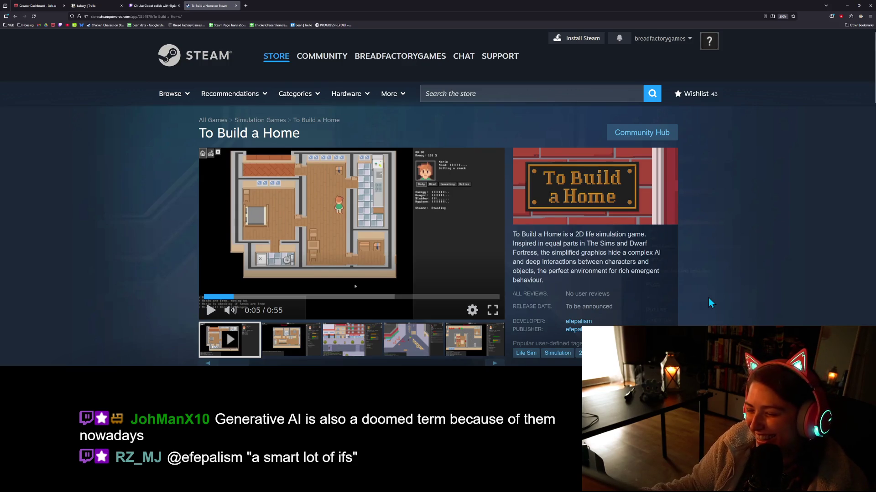
# Scroll down to About This Game and highlight the 'A smart AI' heading.
pyautogui.scroll(-10, 709, 312)
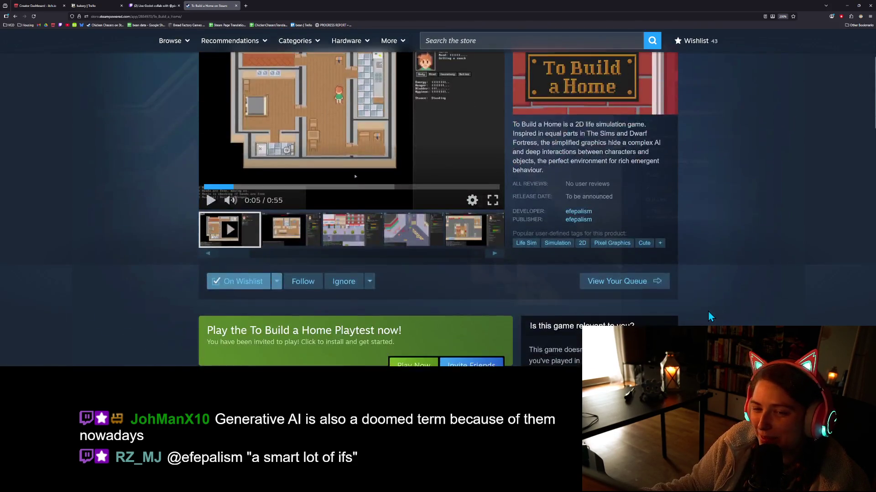
pyautogui.scroll(-1, 709, 314)
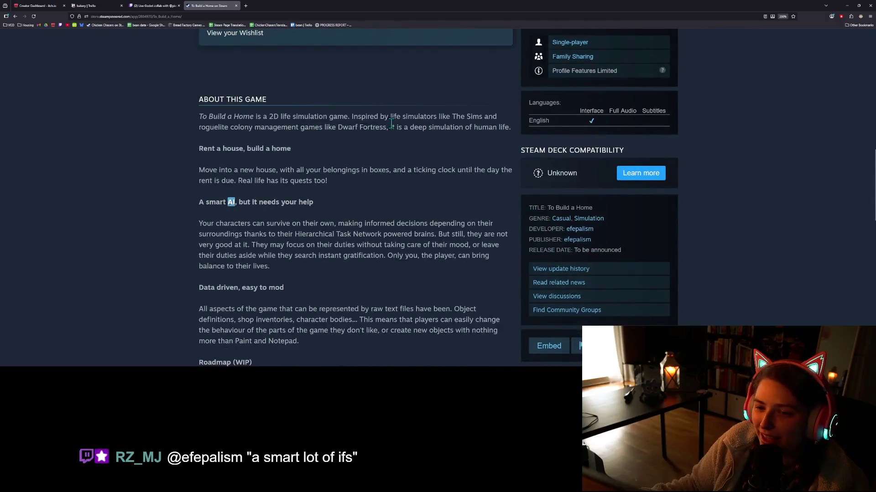
pyautogui.click(227, 212)
pyautogui.moveTo(199, 202); pyautogui.dragTo(234, 202)
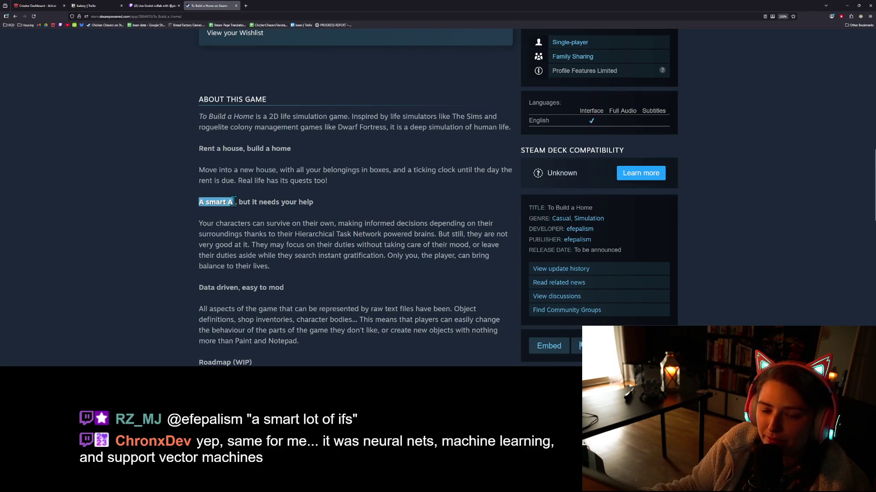
pyautogui.scroll(-1, 234, 202)
pyautogui.click(234, 202)
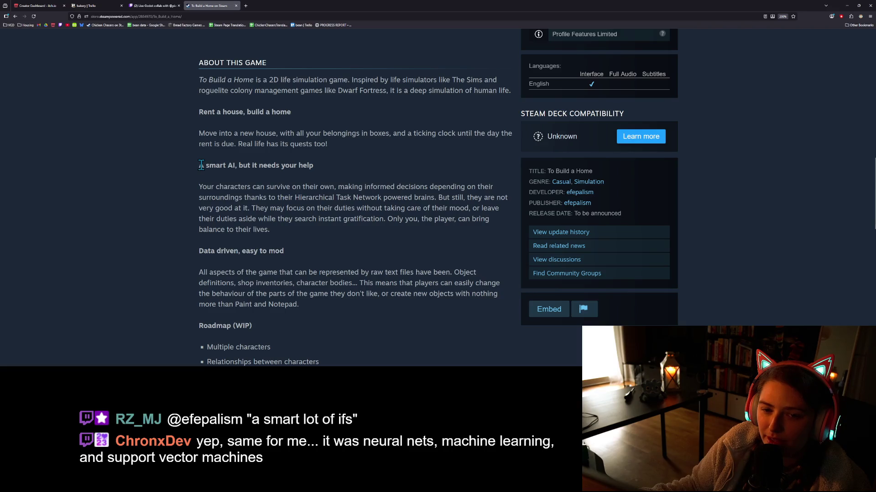
pyautogui.moveTo(201, 166); pyautogui.dragTo(222, 165)
pyautogui.click(230, 170)
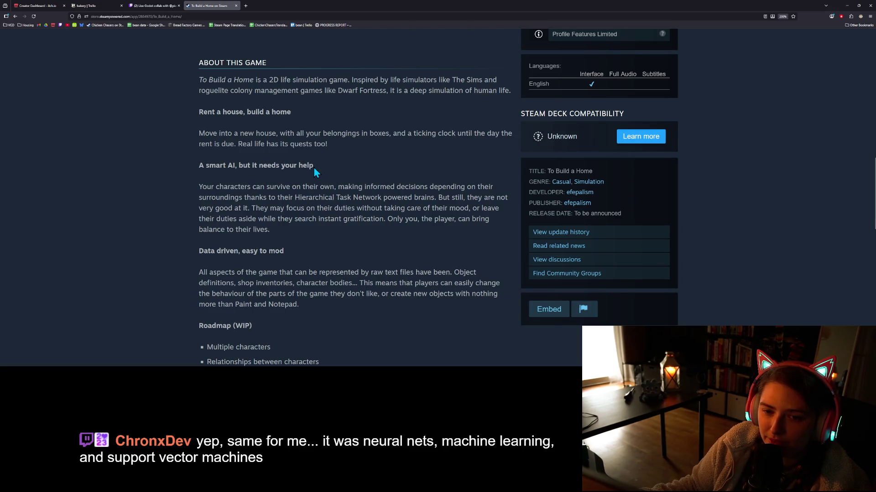
pyautogui.moveTo(313, 167)
pyautogui.mouseDown()
pyautogui.moveTo(198, 165)
pyautogui.moveTo(322, 166)
pyautogui.mouseUp()
pyautogui.click(198, 165)
# Zoom the page in and highlight description passages, including 'Hierarchical Task Network'.
pyautogui.hotkey('ctrl', '+')
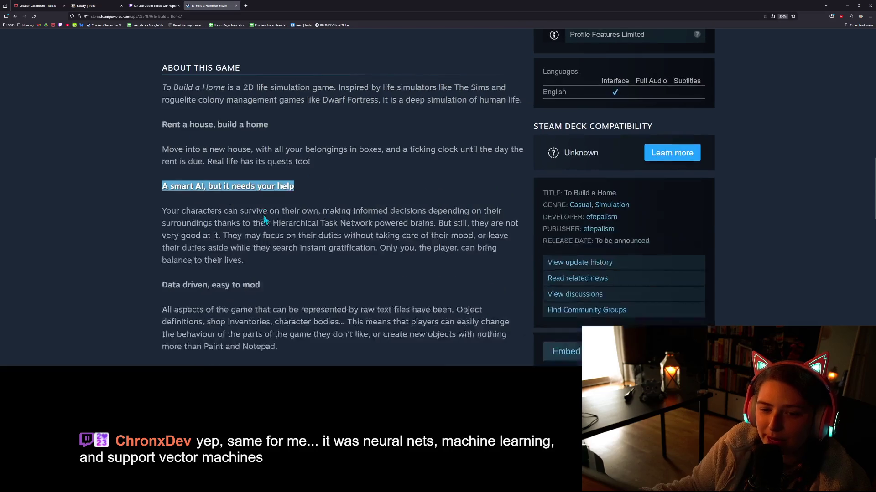
pyautogui.scroll(-1, 228, 253)
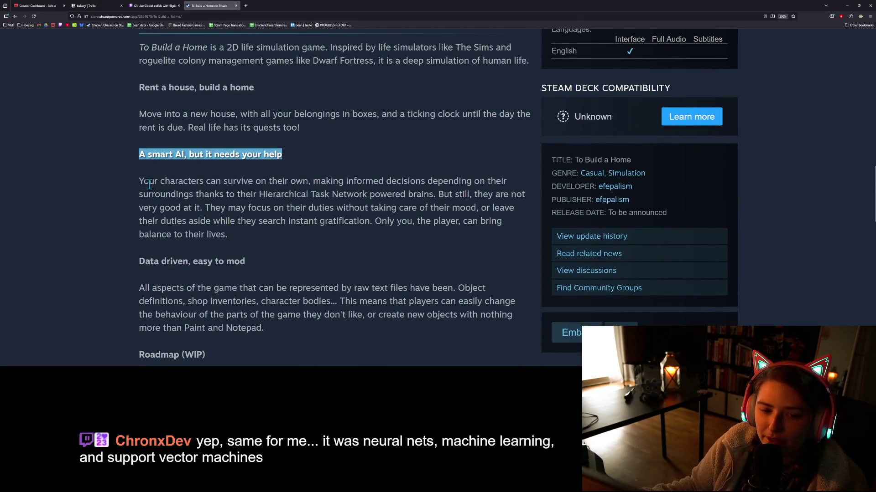
pyautogui.moveTo(144, 181); pyautogui.dragTo(313, 178)
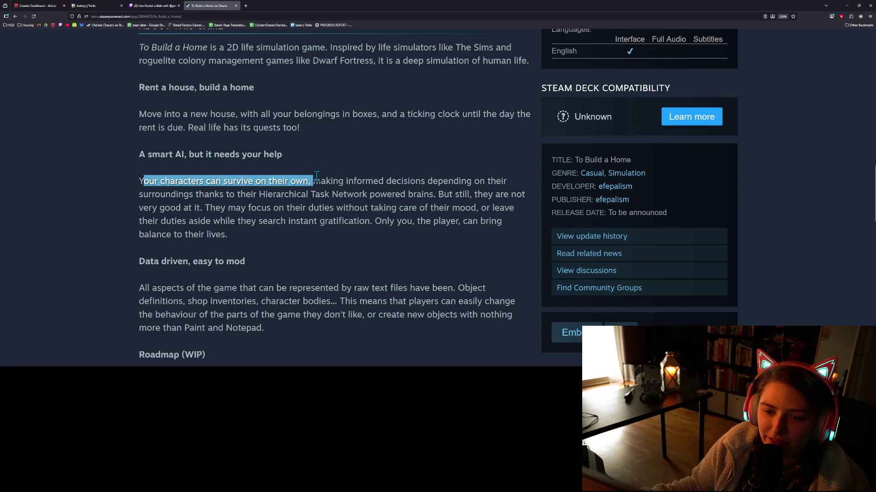
pyautogui.moveTo(313, 178); pyautogui.dragTo(320, 180)
pyautogui.moveTo(258, 194)
pyautogui.mouseDown()
pyautogui.moveTo(367, 194)
pyautogui.moveTo(247, 194)
pyautogui.moveTo(266, 194)
pyautogui.mouseUp()
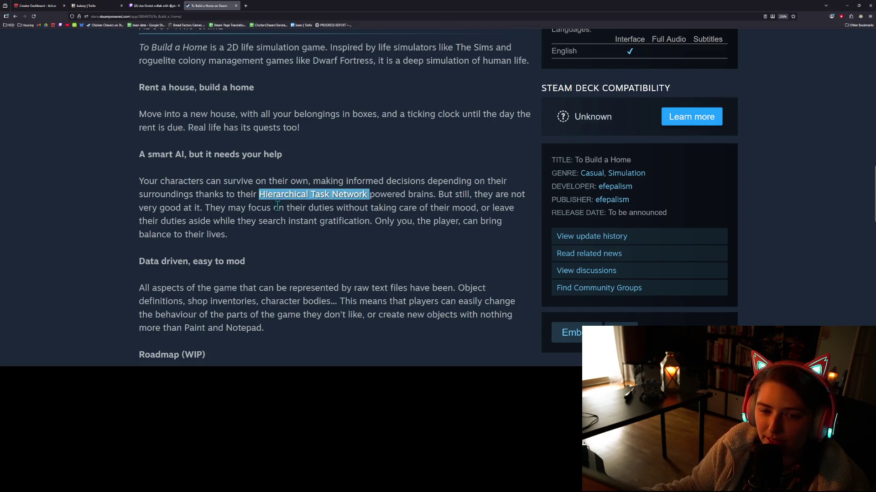
pyautogui.doubleClick(194, 155)
pyautogui.click(296, 155)
pyautogui.moveTo(280, 155)
pyautogui.mouseDown()
pyautogui.moveTo(139, 155)
pyautogui.moveTo(142, 93)
pyautogui.moveTo(262, 86)
pyautogui.moveTo(129, 87)
pyautogui.mouseUp()
pyautogui.tripleClick(136, 88)
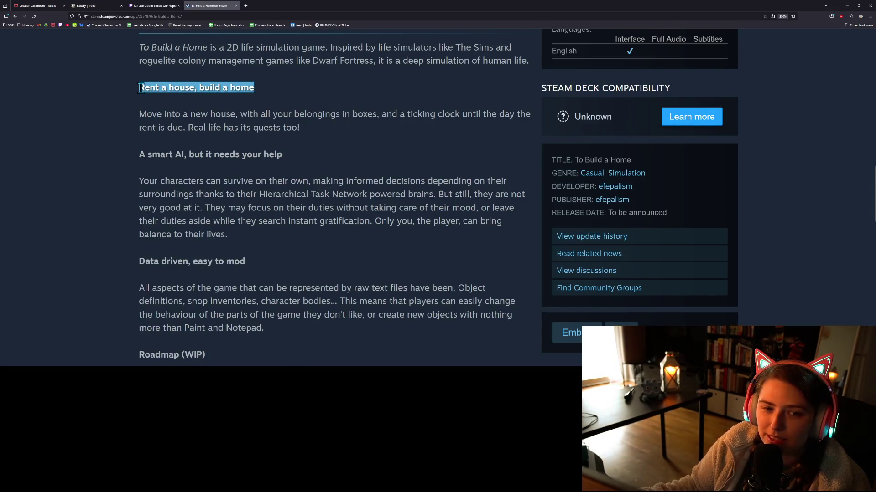
pyautogui.moveTo(167, 155); pyautogui.dragTo(283, 159)
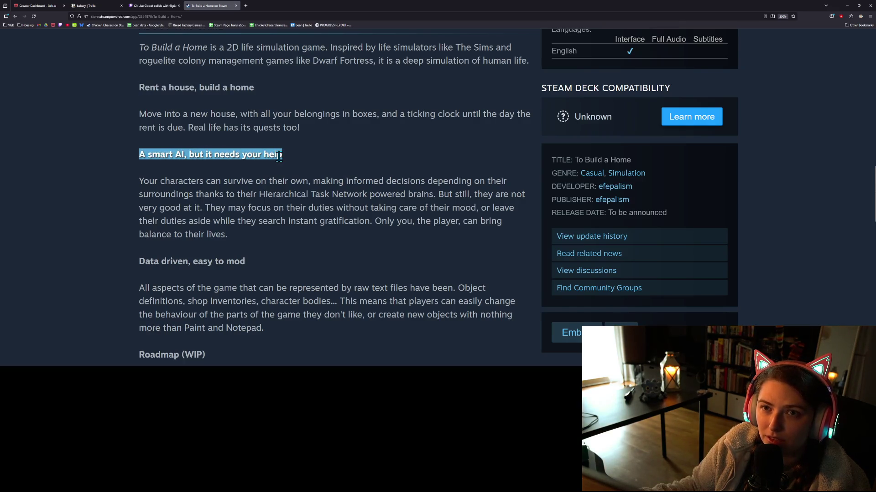
pyautogui.click(278, 155)
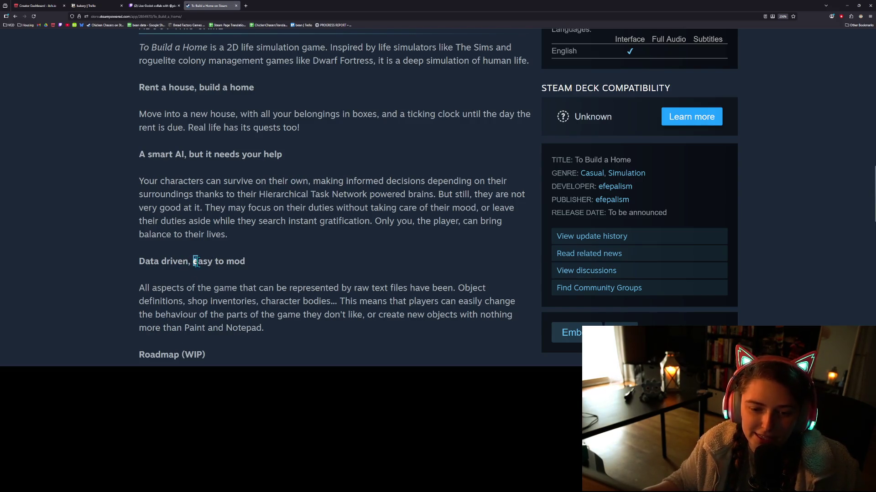
pyautogui.moveTo(194, 261); pyautogui.dragTo(252, 262)
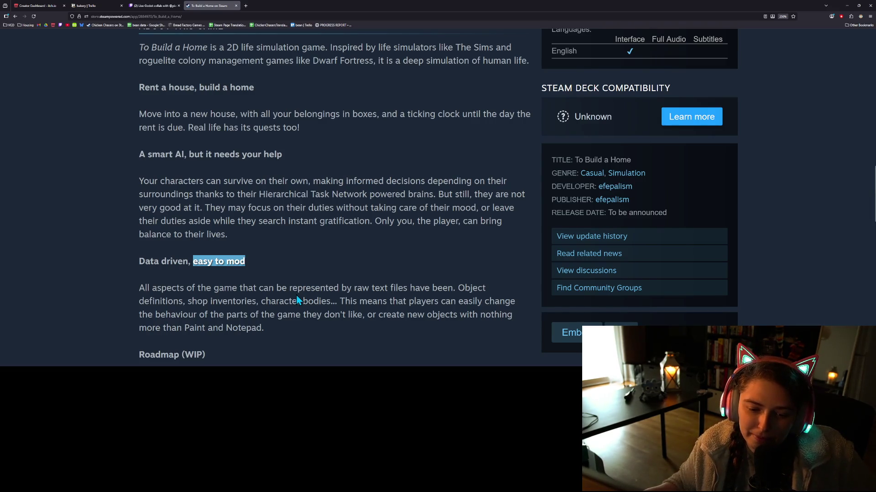
pyautogui.scroll(-2, 296, 295)
# Scroll back up the store page and zoom it back out to 200%.
pyautogui.scroll(1, 296, 295)
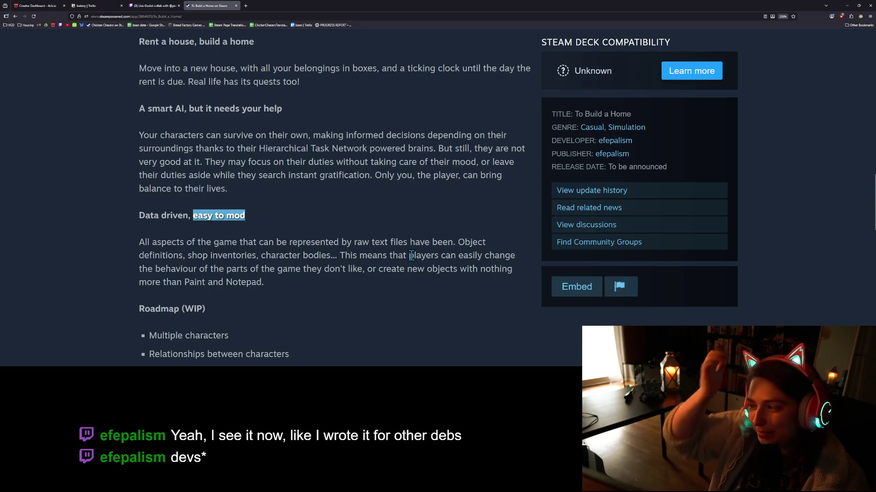
pyautogui.scroll(-3, 423, 305)
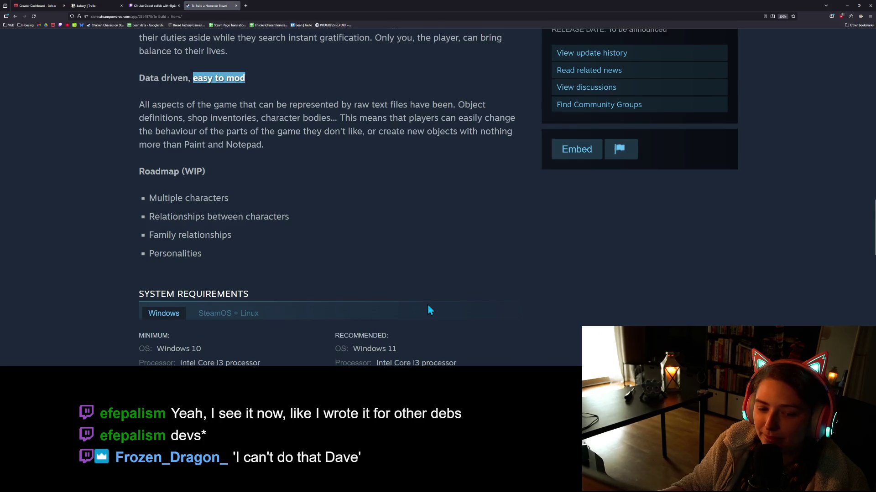
pyautogui.scroll(-1, 428, 304)
pyautogui.scroll(2, 440, 305)
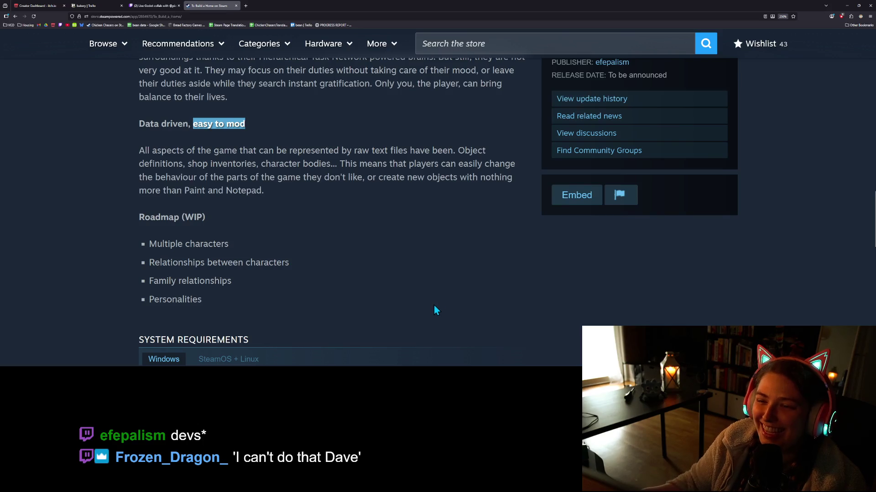
pyautogui.scroll(2, 410, 313)
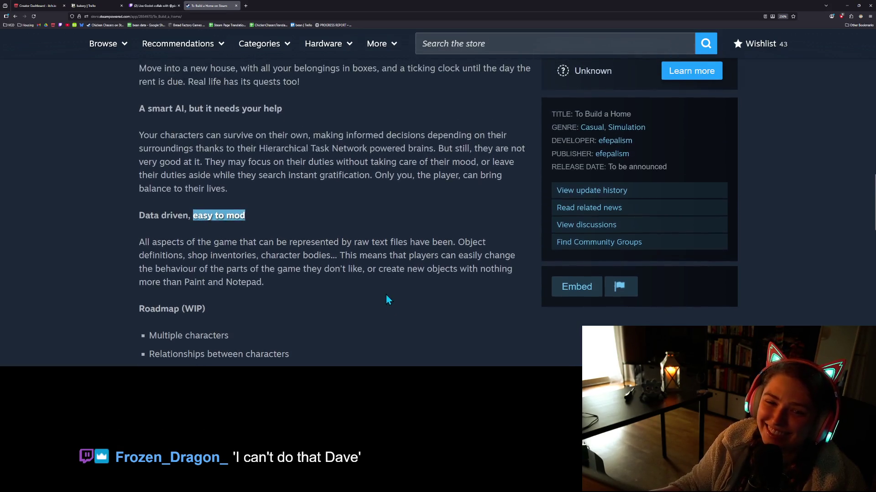
pyautogui.scroll(5, 385, 297)
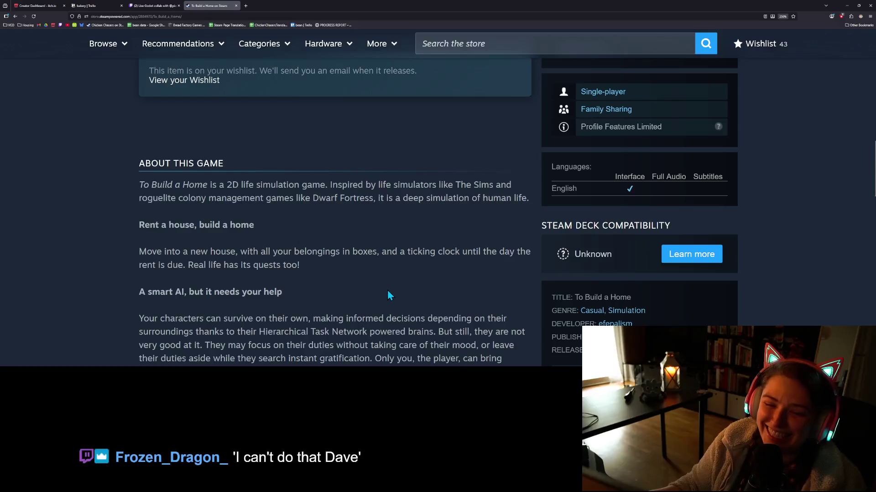
pyautogui.scroll(3, 387, 292)
pyautogui.scroll(4, 387, 291)
pyautogui.hotkey('ctrl', '-')
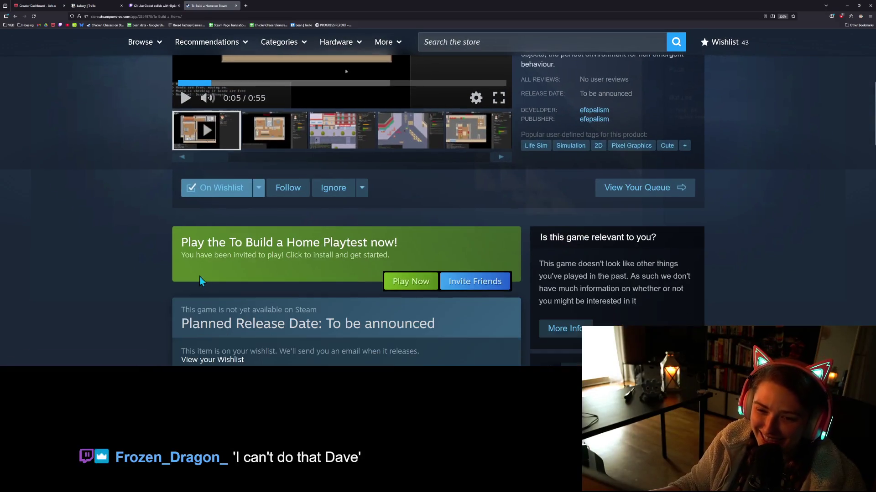
pyautogui.hotkey('ctrl', '-')
pyautogui.scroll(5, 152, 288)
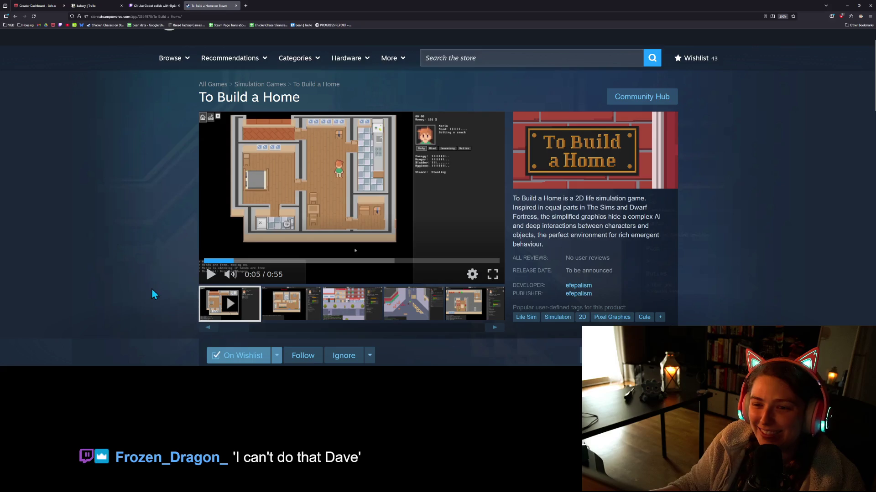
pyautogui.scroll(-3, 142, 280)
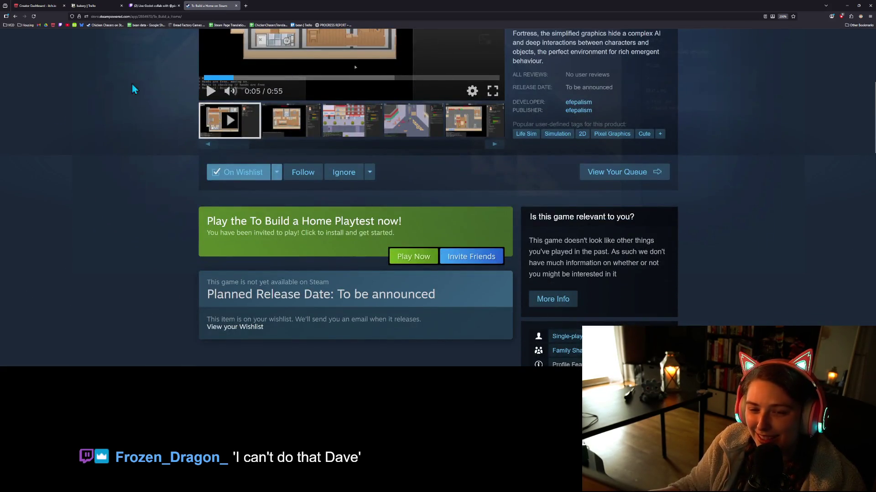
# Check the bakery Trello board and the use_cash_register.gd and npc_spawner.gd changes, then return to Godot.
pyautogui.click(93, 5)
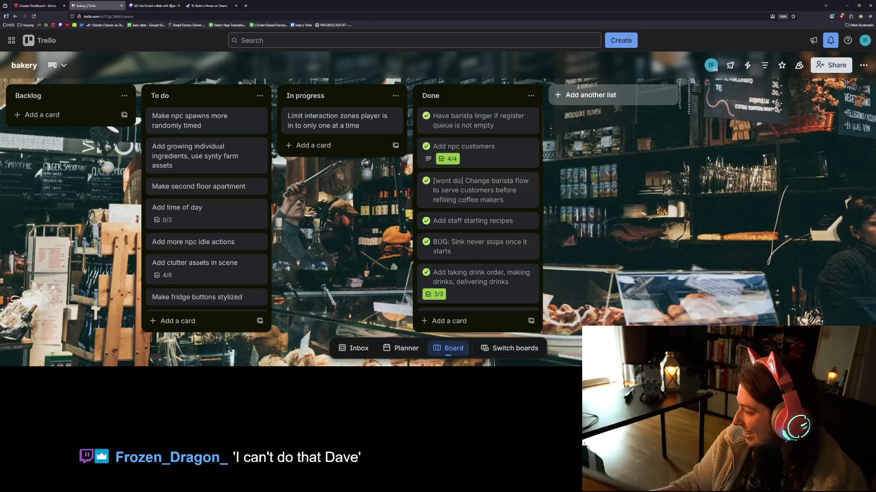
pyautogui.hotkey('alt', 'Tab')
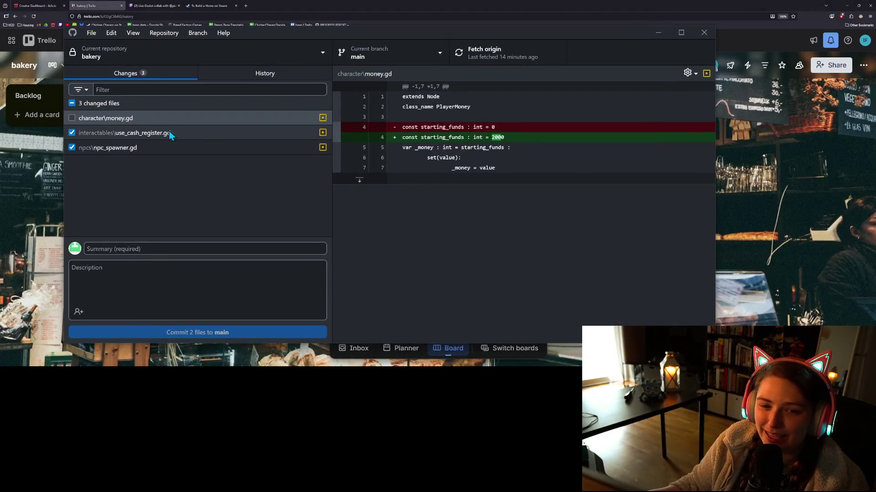
pyautogui.click(171, 135)
pyautogui.click(200, 144)
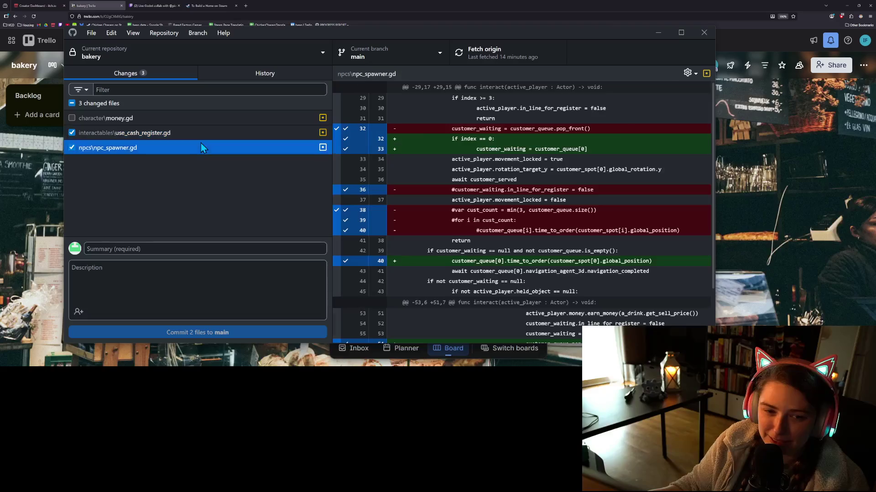
pyautogui.click(845, 6)
pyautogui.click(288, 5)
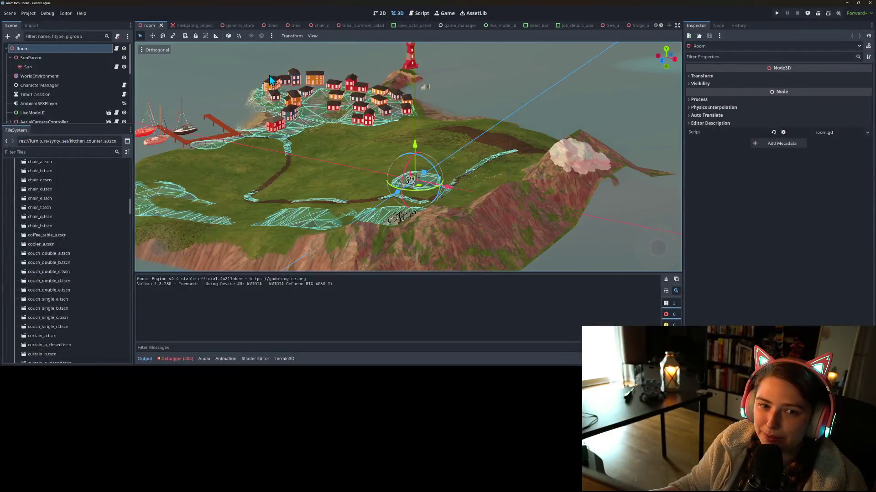
# Close the island project and open customer.gd at the in_line_for_register declaration on line 7.
pyautogui.click(869, 3)
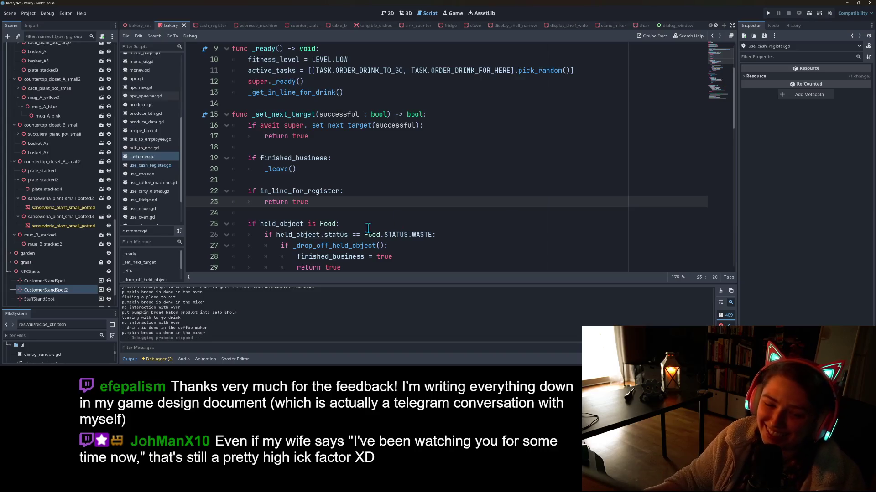
pyautogui.scroll(-1, 399, 223)
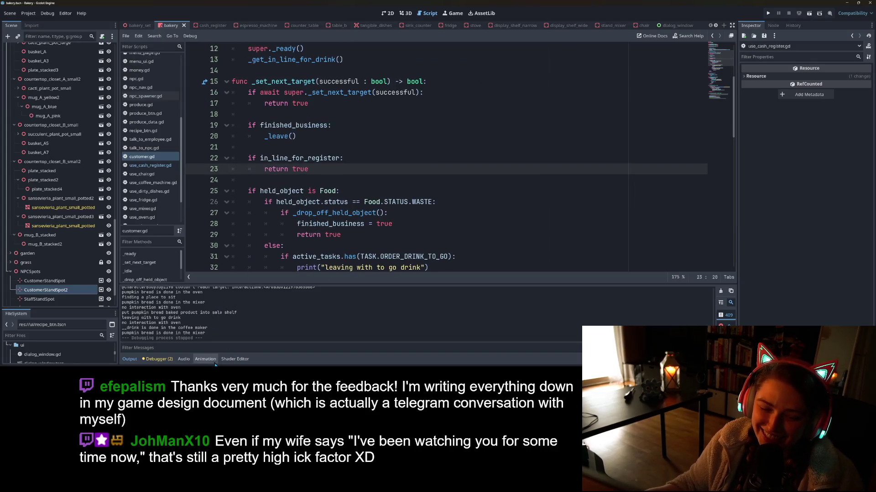
pyautogui.click(130, 359)
pyautogui.scroll(1, 417, 247)
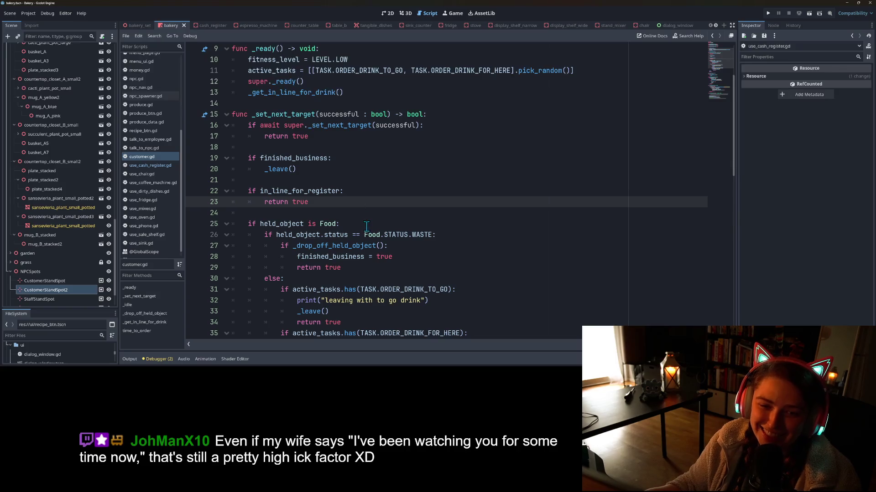
pyautogui.scroll(3, 367, 227)
pyautogui.click(410, 113)
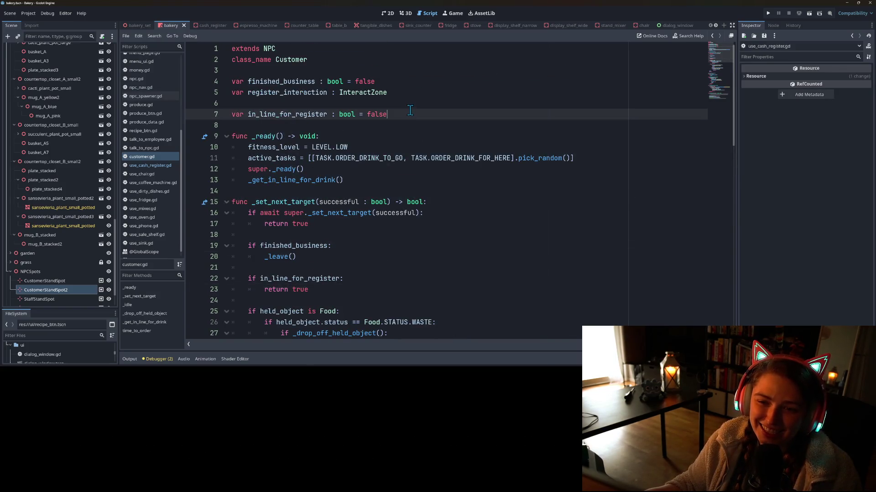
# Declare 'var register_marker_spot : Vector3' below in_line_for_register.
pyautogui.press('Up')
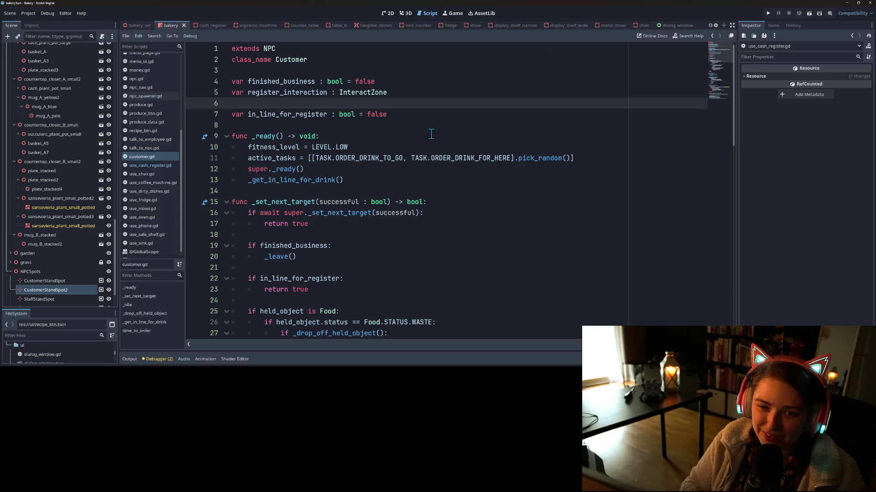
pyautogui.press('Down')
pyautogui.press('Return')
pyautogui.write('var ')
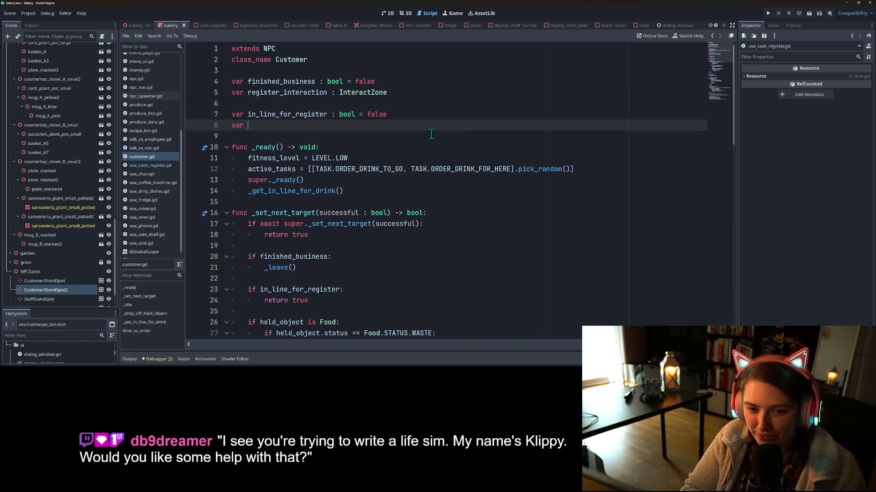
pyautogui.write('register_m')
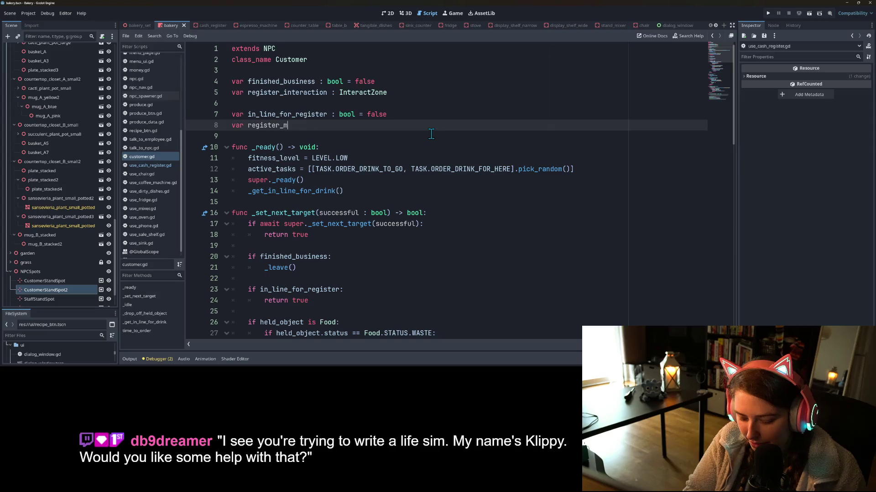
pyautogui.write('arker_')
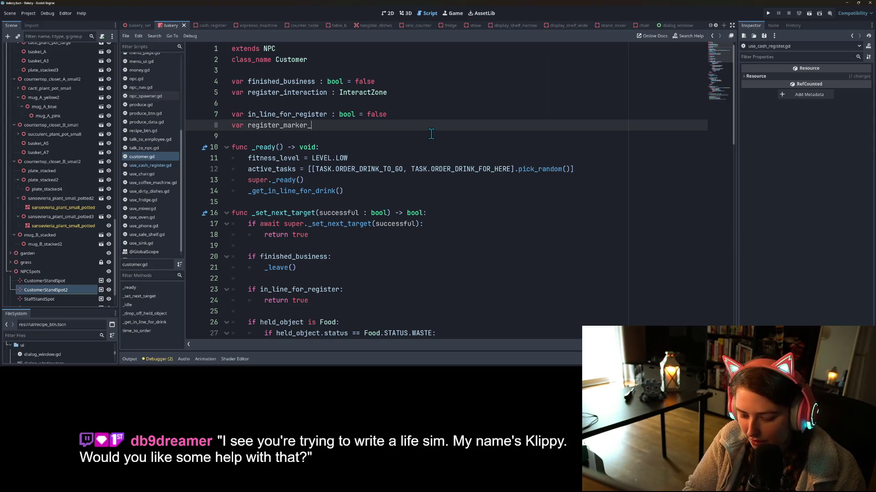
pyautogui.write('spot : Vector3')
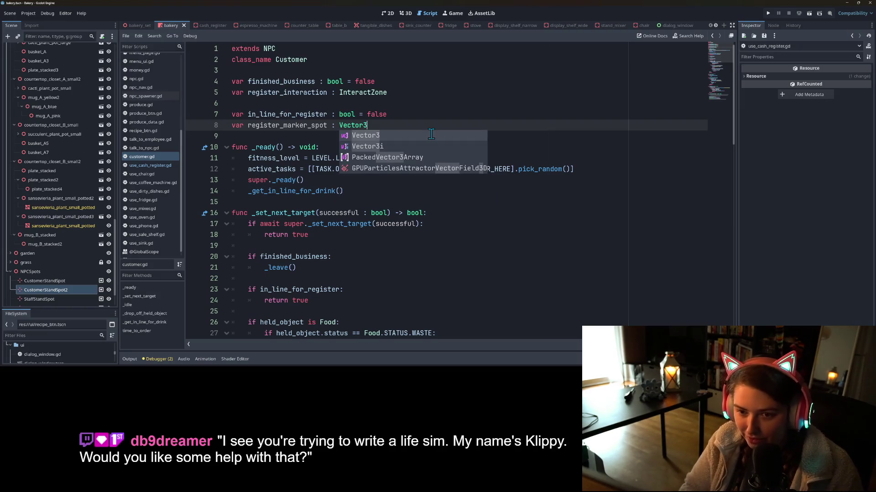
pyautogui.doubleClick(314, 126)
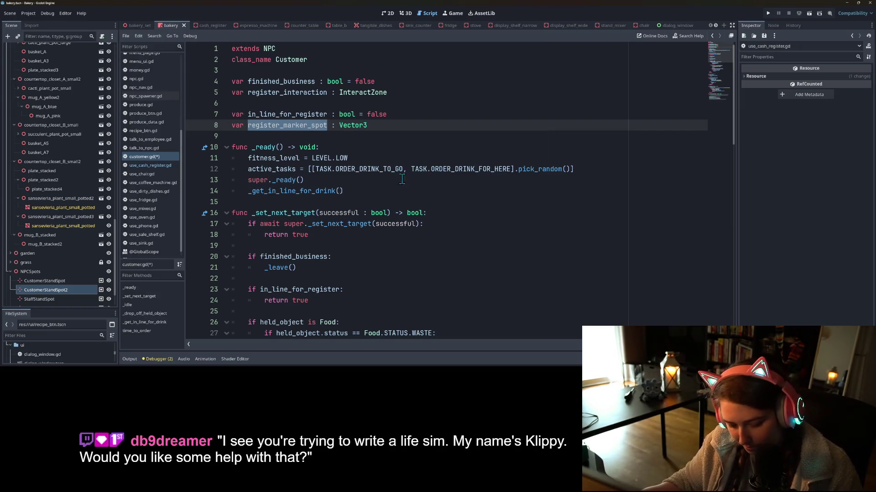
# Add an 'if not successful' check inside the in_line_for_register block.
pyautogui.scroll(-3, 314, 233)
pyautogui.doubleClick(300, 202)
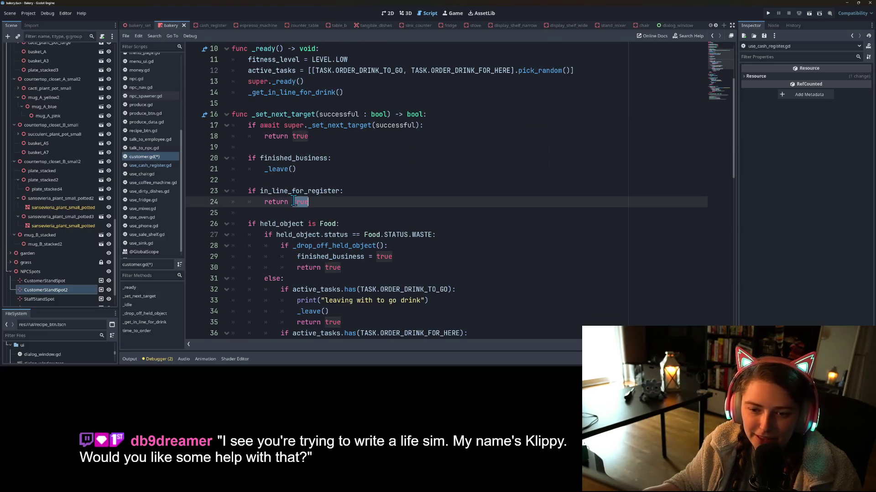
pyautogui.click(358, 191)
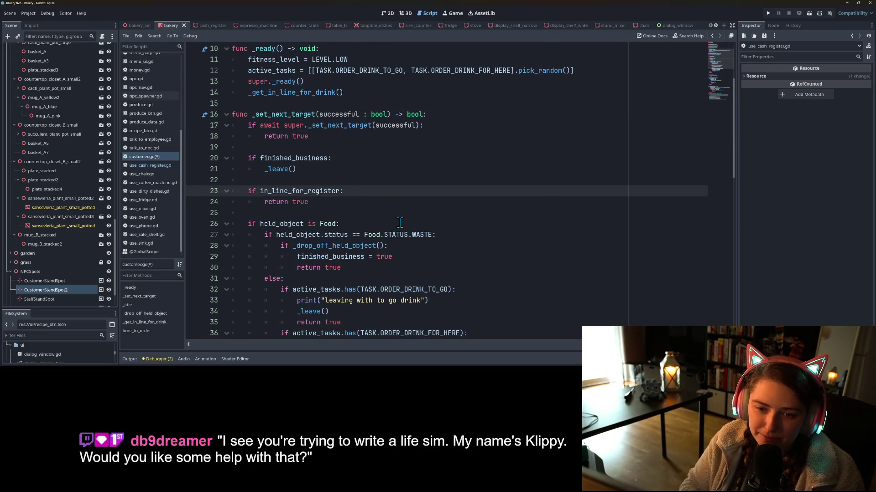
pyautogui.press('Return')
pyautogui.write('if ')
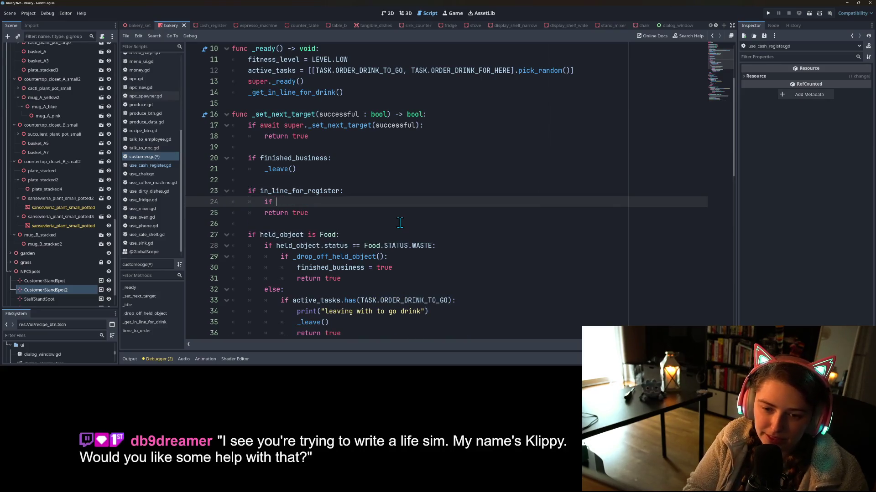
pyautogui.write('not su')
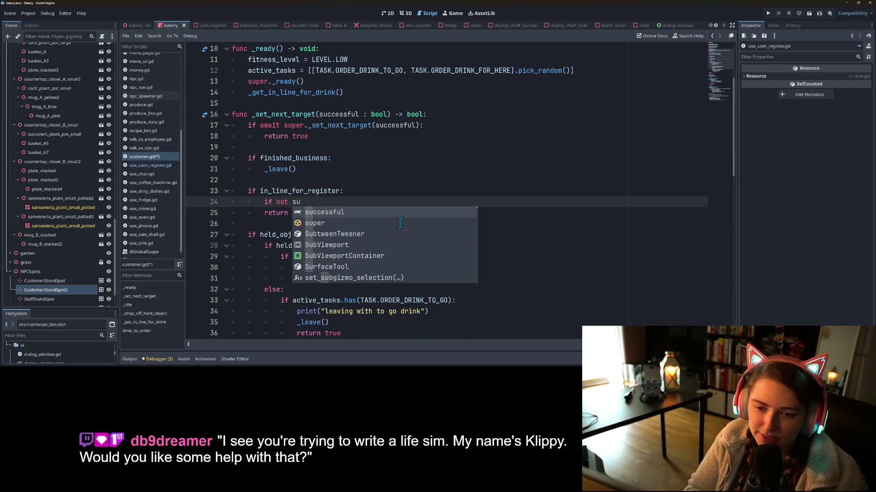
pyautogui.press('Return')
pyautogui.press('Return')
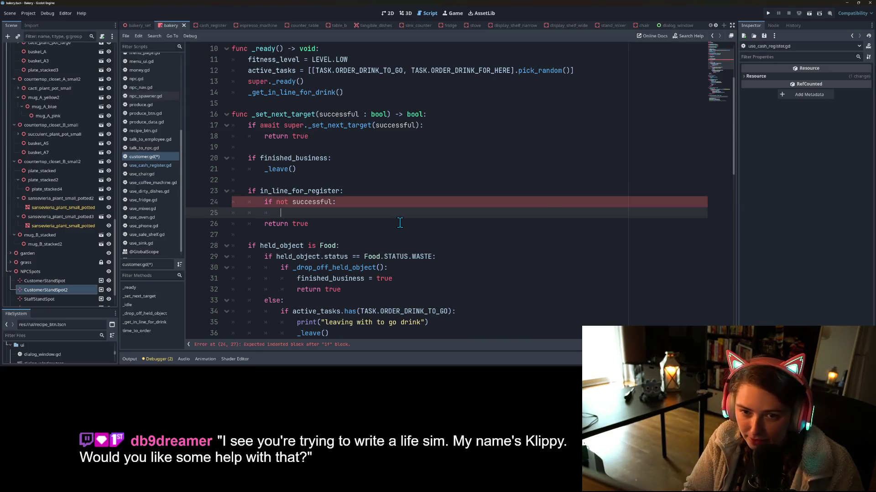
# Make that branch call navigation_agent_3d.set_target(register_marker_spot), reusing the line 77 call.
pyautogui.scroll(-15, 400, 224)
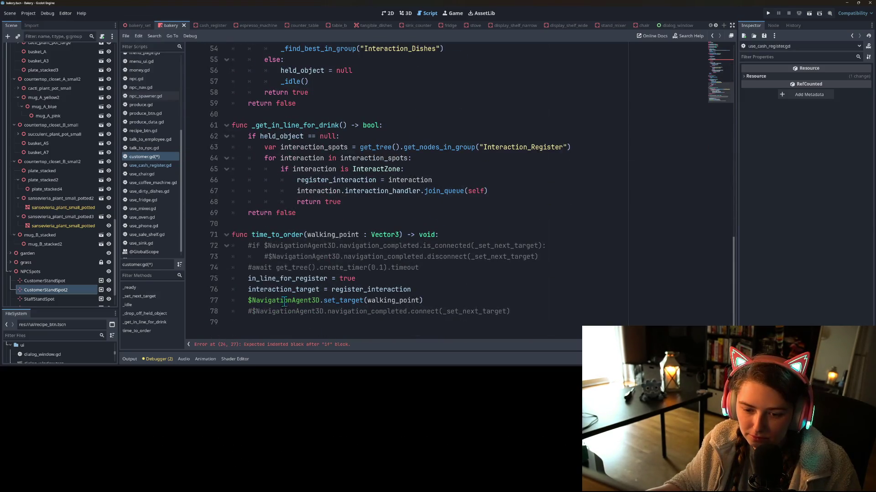
pyautogui.moveTo(245, 300); pyautogui.dragTo(319, 302)
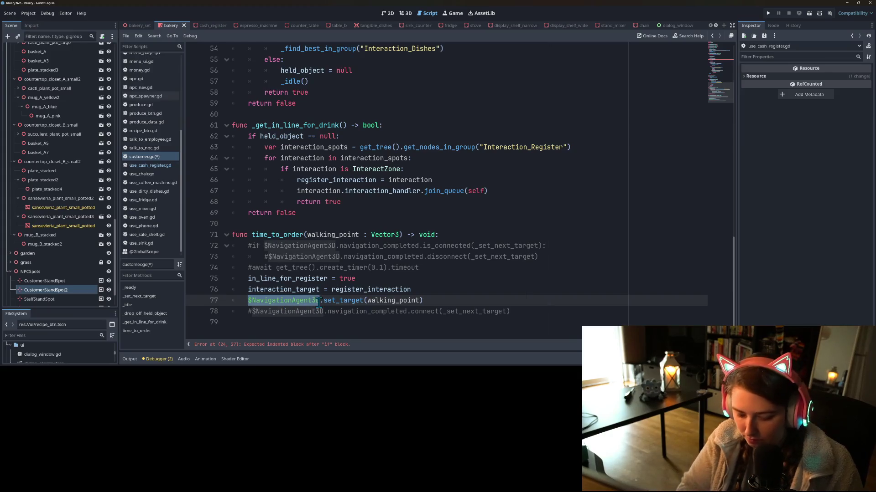
pyautogui.write('nav')
pyautogui.press('Return')
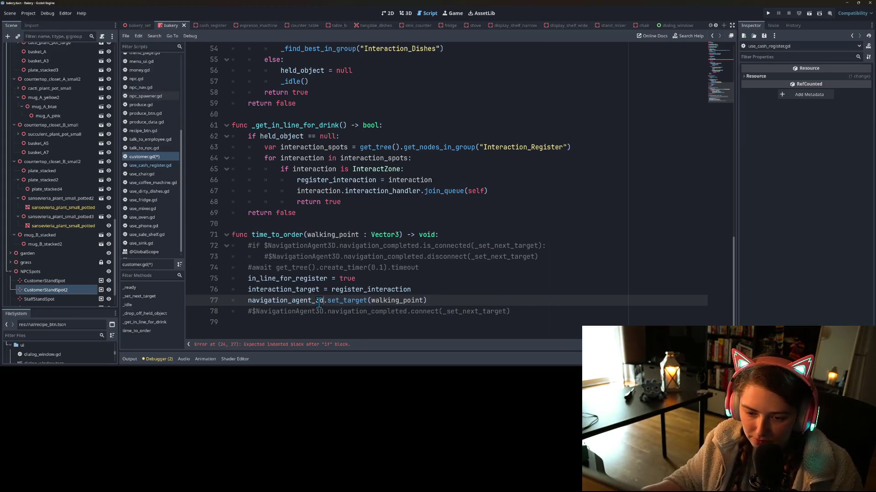
pyautogui.moveTo(250, 301); pyautogui.dragTo(450, 300)
pyautogui.hotkey('ctrl', 'c')
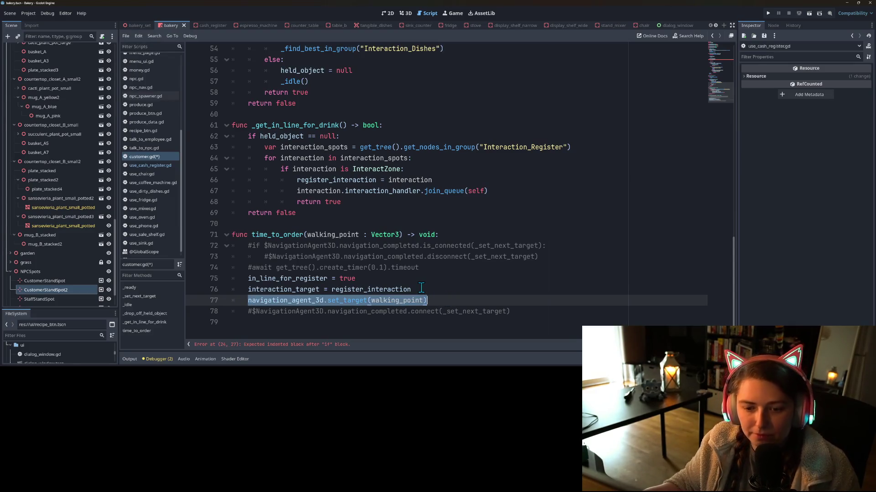
pyautogui.scroll(2, 416, 296)
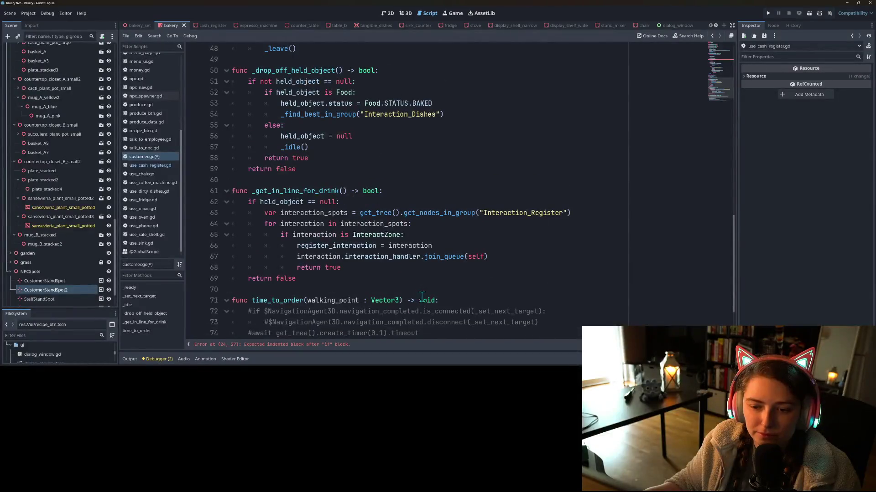
pyautogui.scroll(14, 404, 292)
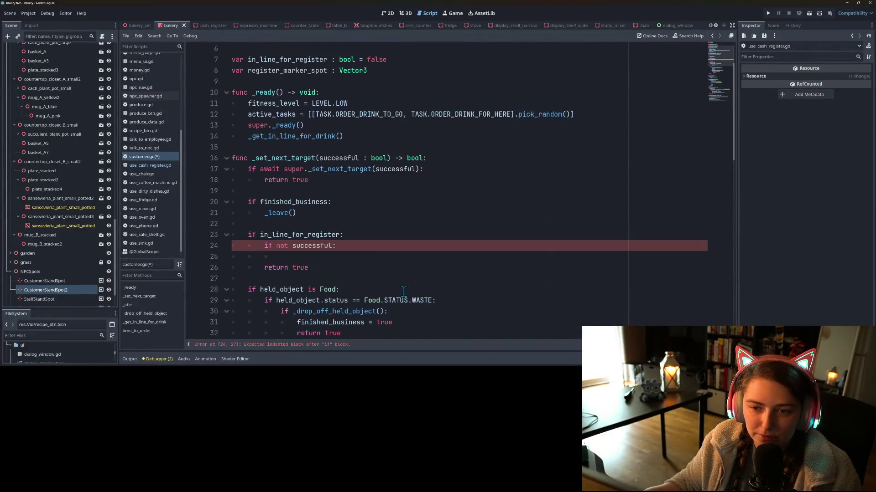
pyautogui.hotkey('ctrl', 'v')
pyautogui.doubleClick(329, 257)
pyautogui.doubleClick(426, 257)
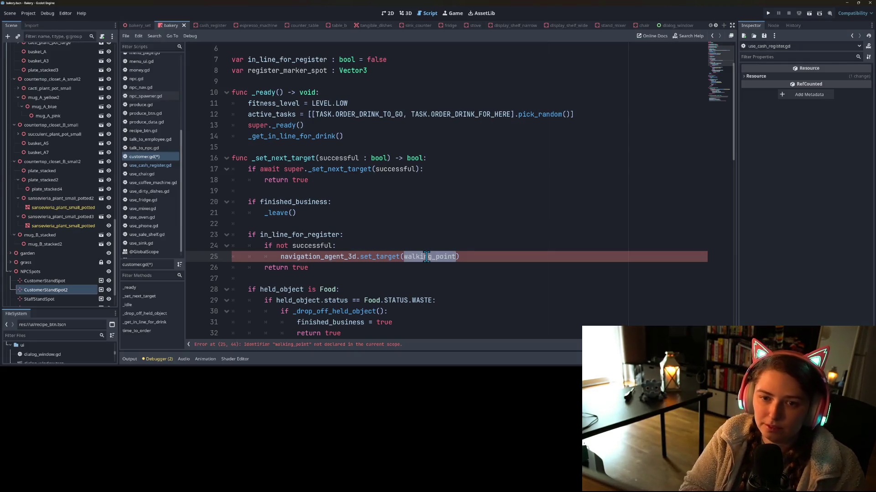
pyautogui.write('re')
pyautogui.press('Down')
pyautogui.press('Return')
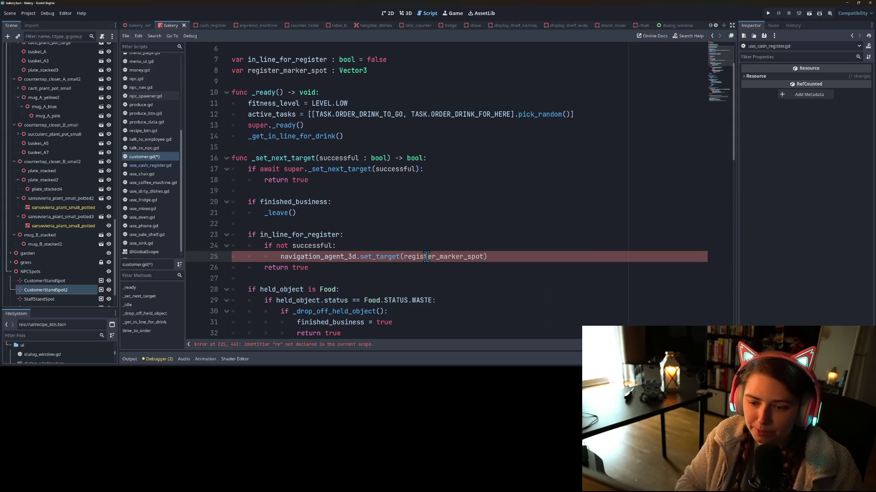
# Assign register_marker_spot = walking_point in time_to_order and save the script.
pyautogui.doubleClick(301, 69)
pyautogui.hotkey('ctrl', 'c')
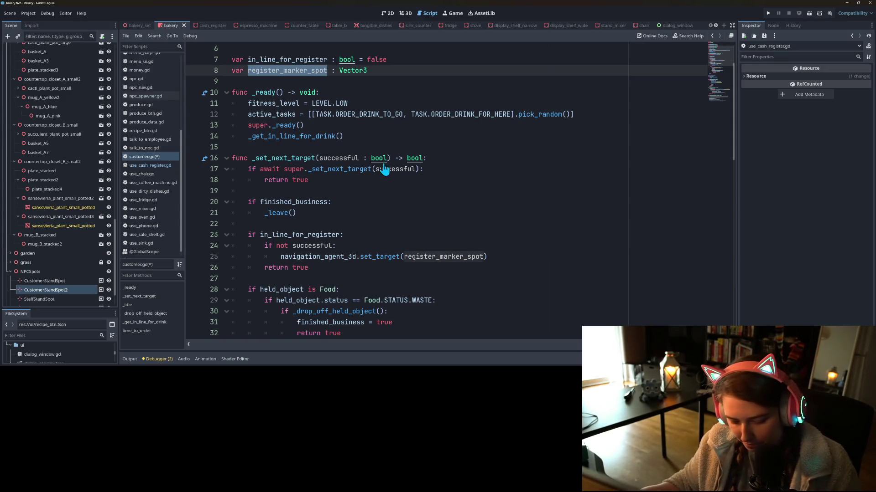
pyautogui.scroll(-16, 391, 192)
pyautogui.click(432, 267)
pyautogui.press('Return')
pyautogui.hotkey('ctrl', 'v')
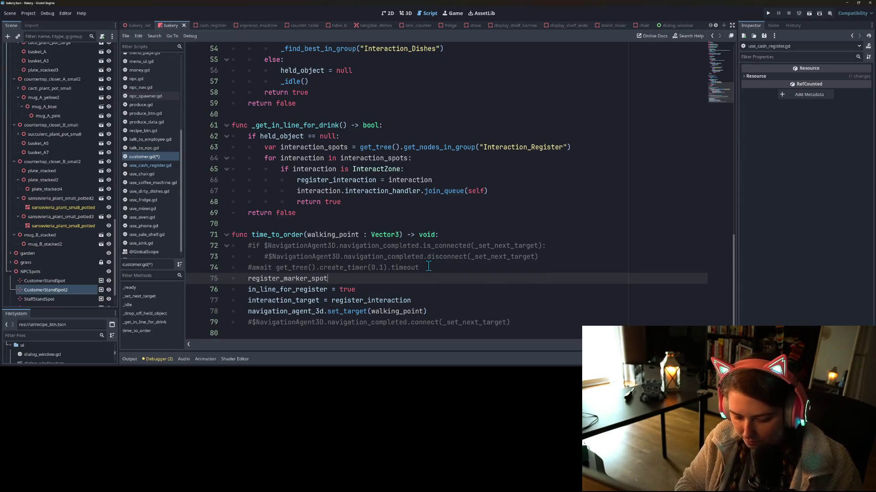
pyautogui.write(' = wal')
pyautogui.press('Return')
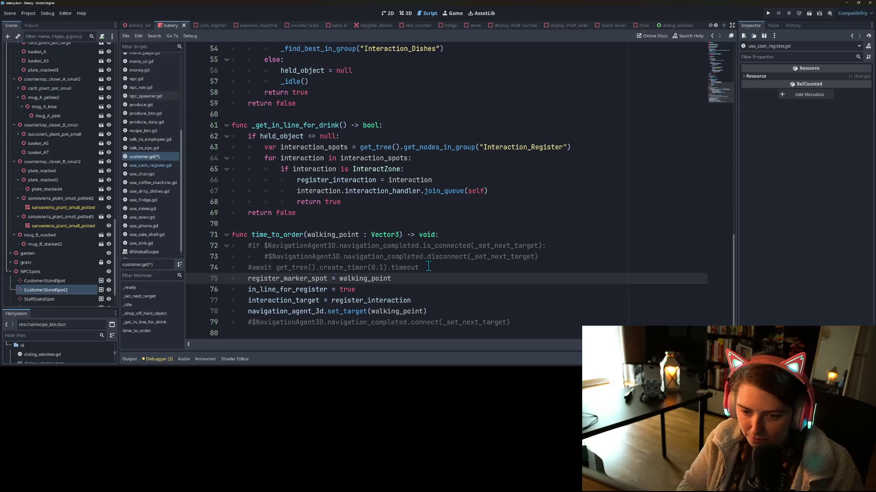
pyautogui.hotkey('ctrl', 's')
pyautogui.click(424, 256)
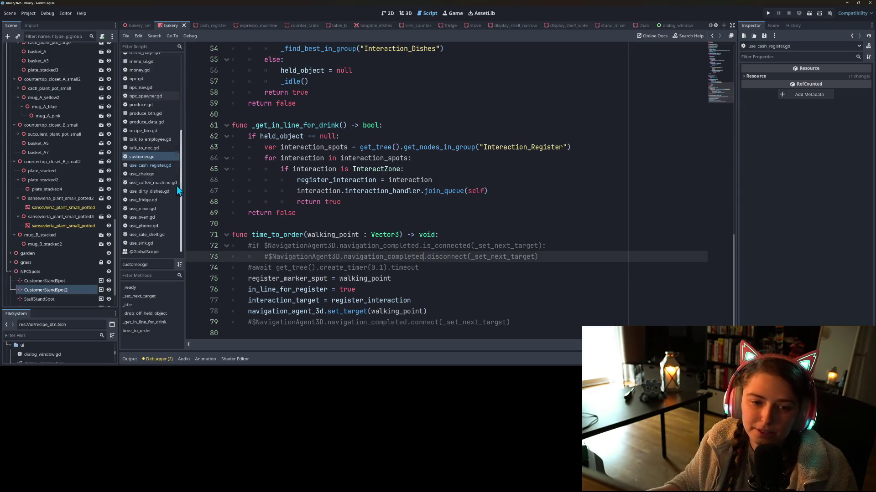
pyautogui.click(154, 165)
# In use_cash_register.gd, comment out the time_to_order call on line 40.
pyautogui.scroll(-3, 285, 183)
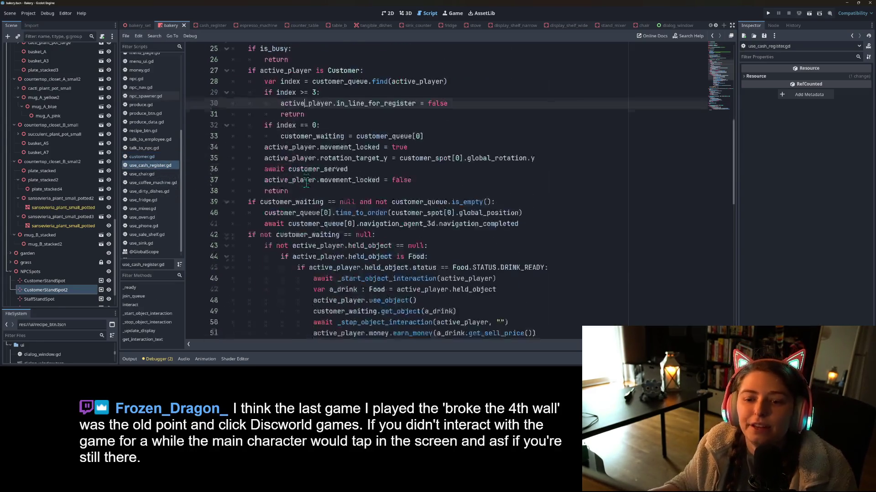
pyautogui.scroll(-2, 288, 182)
pyautogui.click(327, 131)
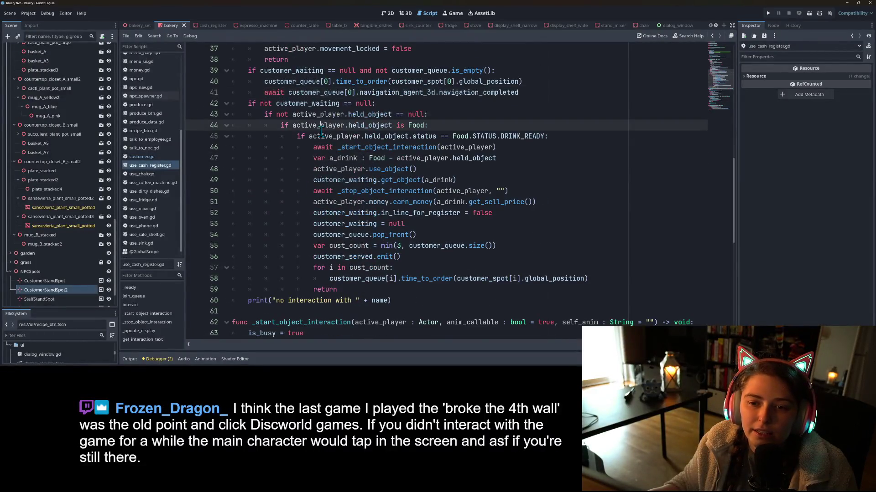
pyautogui.scroll(2, 302, 171)
pyautogui.click(279, 158)
pyautogui.moveTo(250, 136)
pyautogui.mouseDown()
pyautogui.moveTo(296, 147)
pyautogui.moveTo(305, 158)
pyautogui.mouseUp()
pyautogui.moveTo(304, 158); pyautogui.dragTo(319, 147)
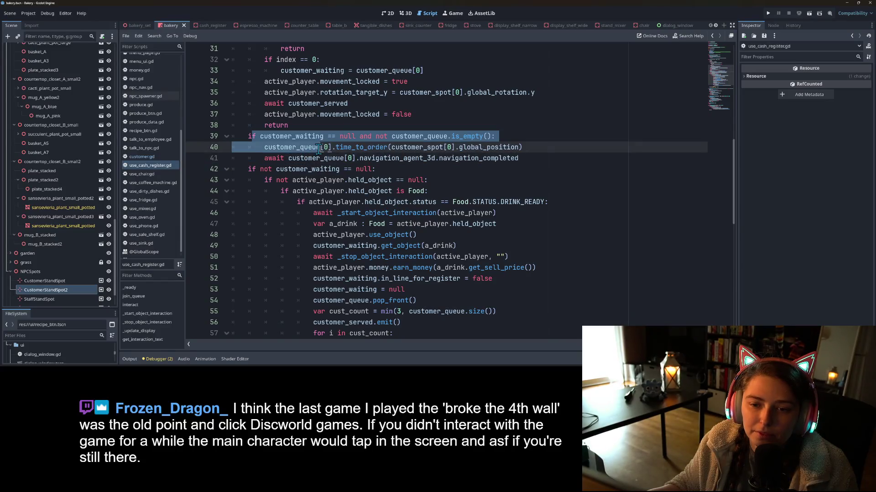
pyautogui.click(319, 147)
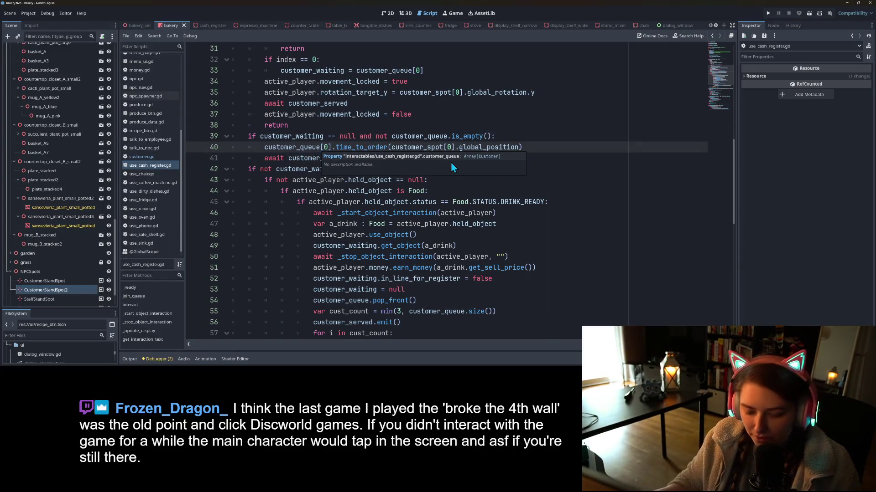
pyautogui.hotkey('ctrl', 'k')
pyautogui.click(448, 136)
pyautogui.click(471, 147)
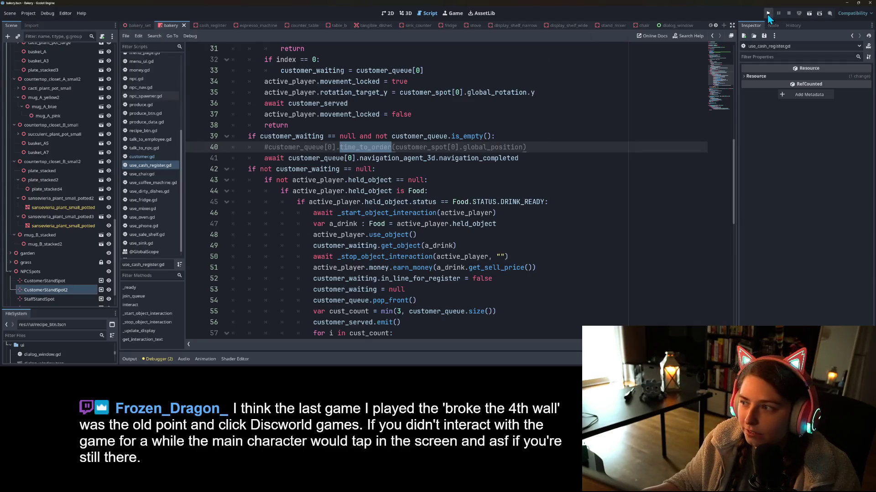
# Review the finished_business, in_line_for_register and successful checks in customer.gd, then run the project.
pyautogui.click(157, 157)
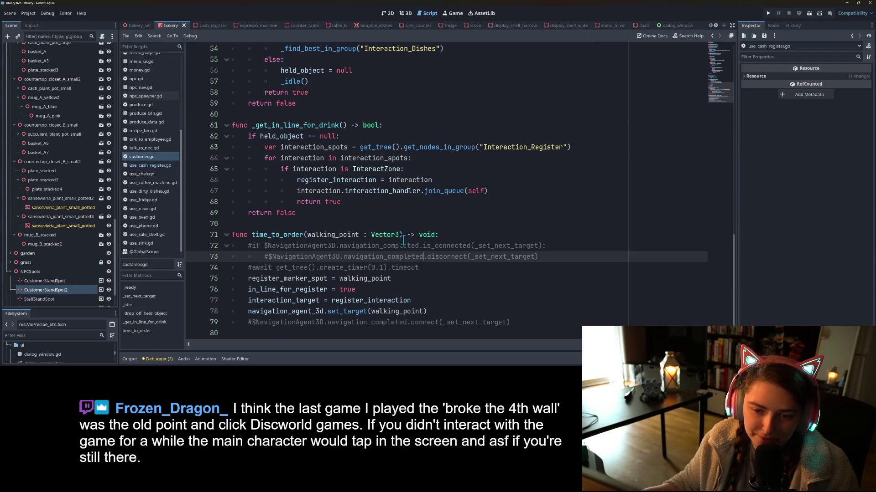
pyautogui.scroll(10, 398, 240)
pyautogui.scroll(-1, 399, 240)
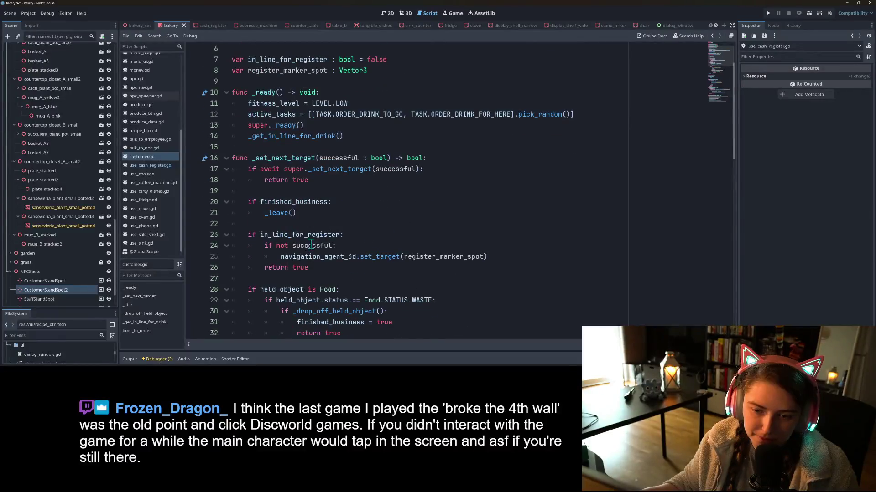
pyautogui.doubleClick(299, 236)
pyautogui.doubleClick(312, 246)
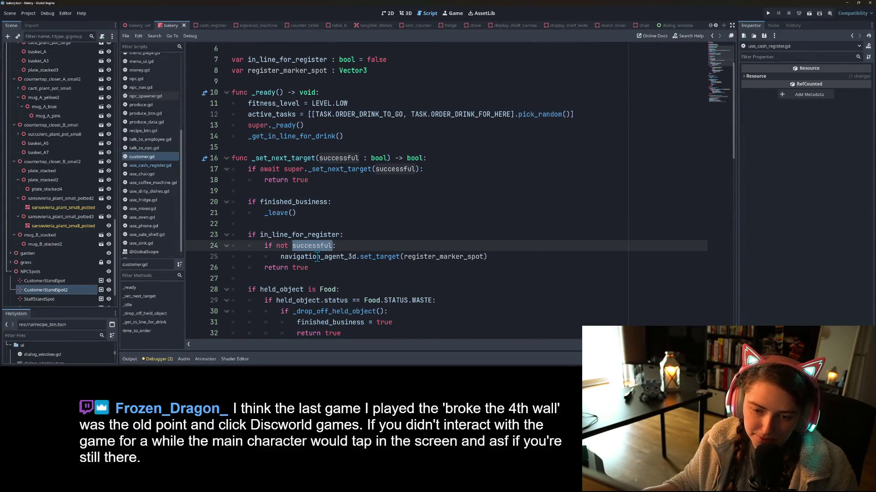
pyautogui.doubleClick(320, 257)
pyautogui.click(286, 202)
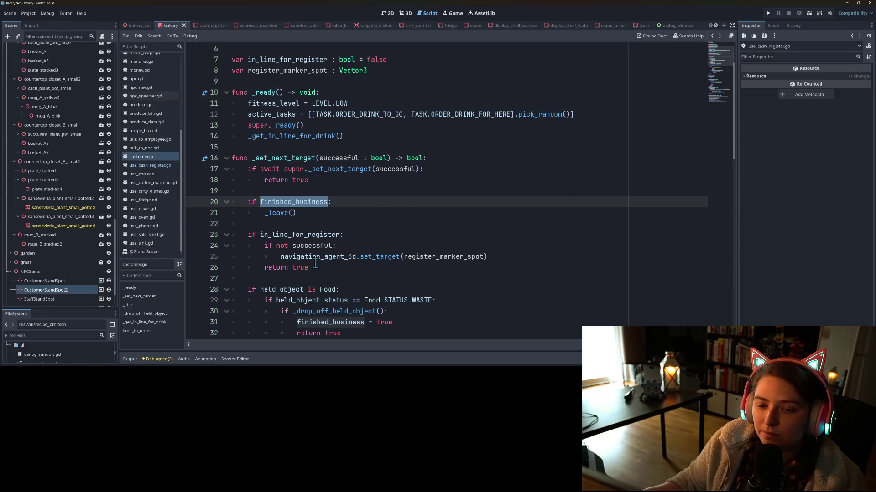
pyautogui.click(770, 13)
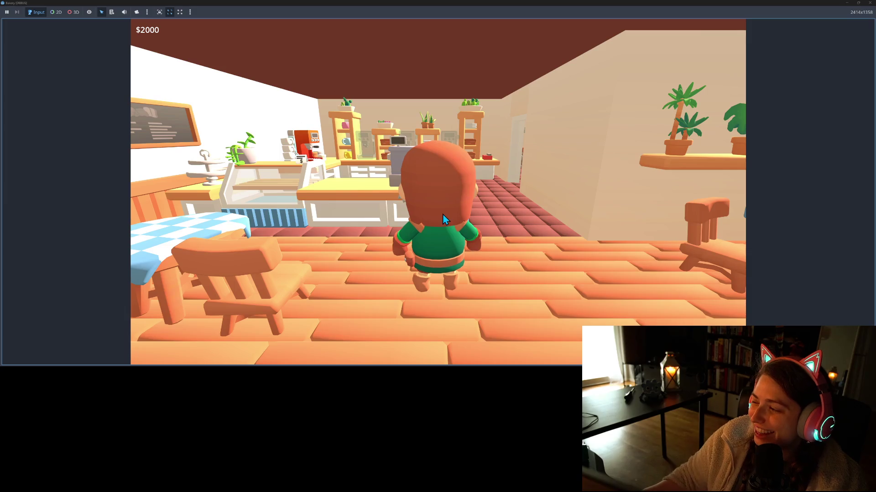
# Walk to the counter phone and hire employees via Manage employees, dropping money to $1900.
pyautogui.press('a')
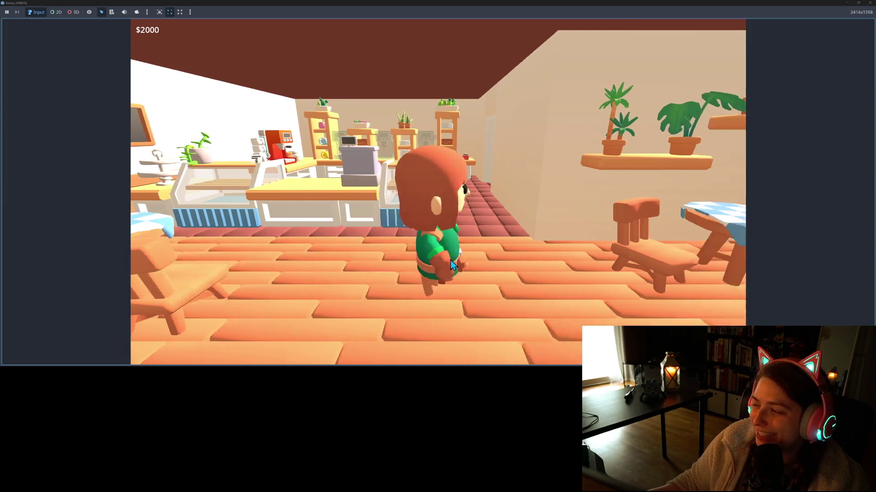
pyautogui.press('w')
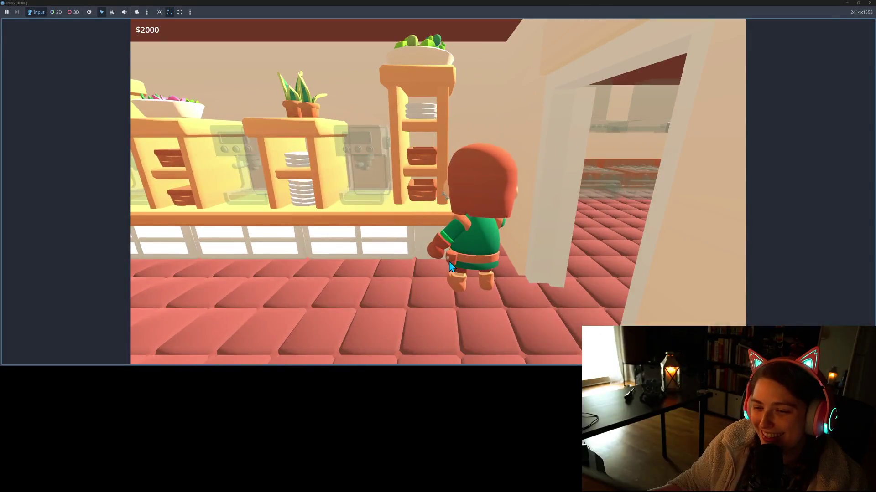
pyautogui.press('e')
pyautogui.press('Return')
pyautogui.press('Return')
pyautogui.press('Return')
pyautogui.press('Return')
pyautogui.press('Return')
pyautogui.press('Down')
pyautogui.press('Down')
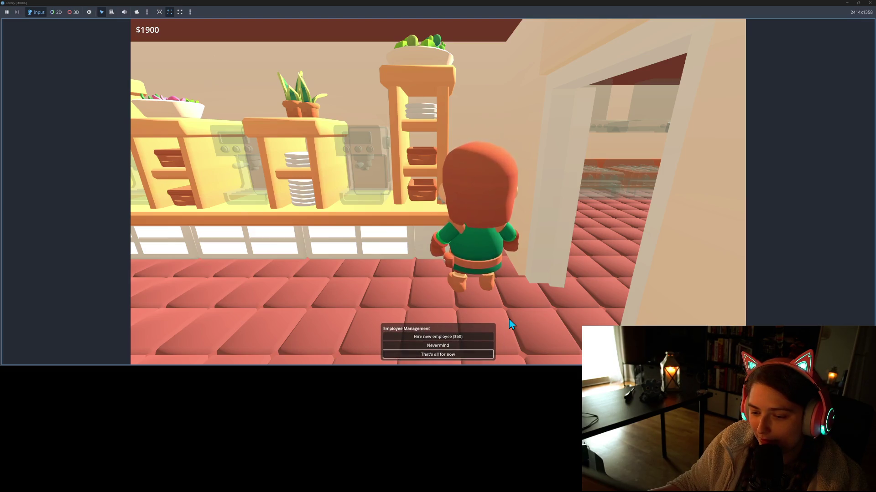
# Buy and place an espresso machine on the counter for $15.
pyautogui.press('Return')
pyautogui.press('a')
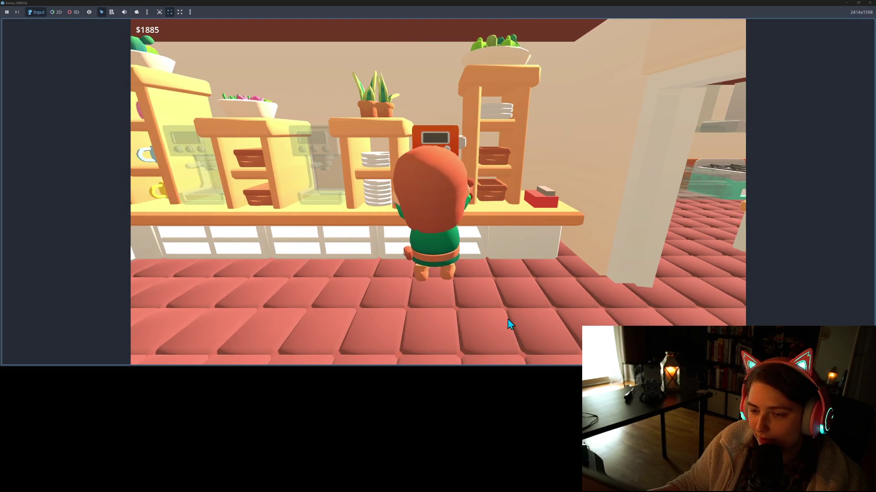
pyautogui.press('a')
pyautogui.press('a')
pyautogui.press('d')
pyautogui.press('w')
pyautogui.press('e')
pyautogui.press('a')
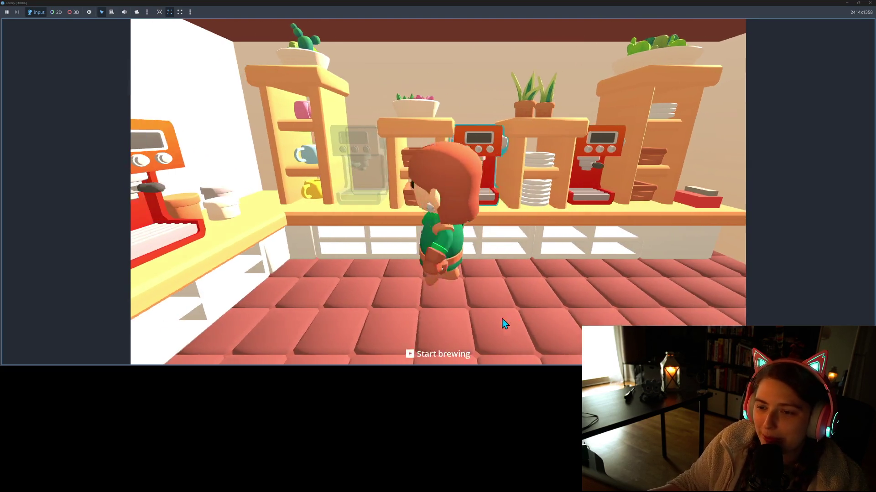
# Walk to the kitchen employee and assign them to Serve Coffee.
pyautogui.press('w')
pyautogui.press('d')
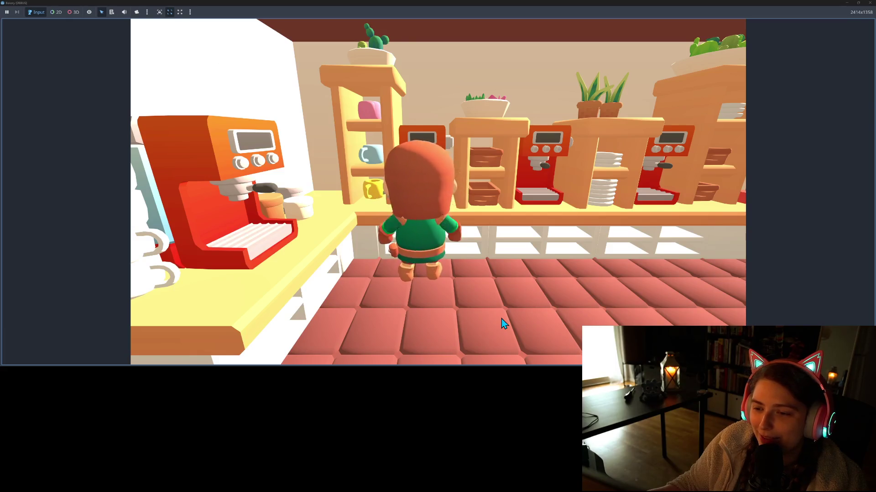
pyautogui.press('d')
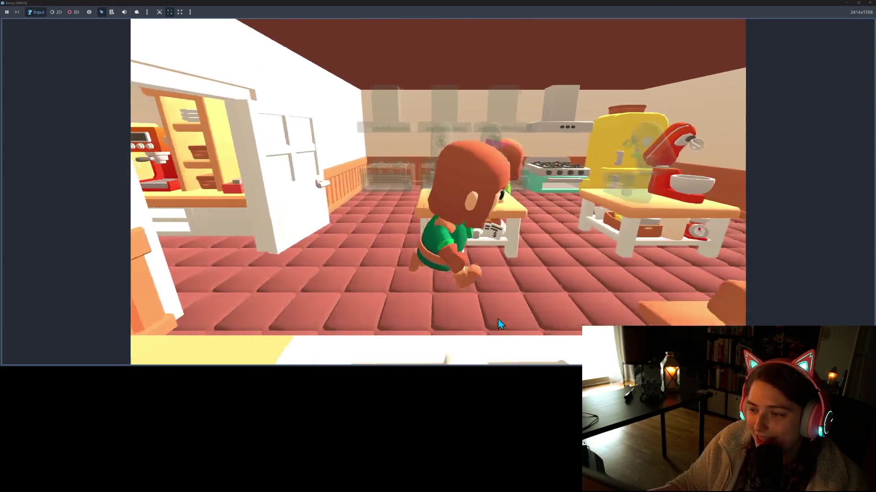
pyautogui.press('w')
pyautogui.press('e')
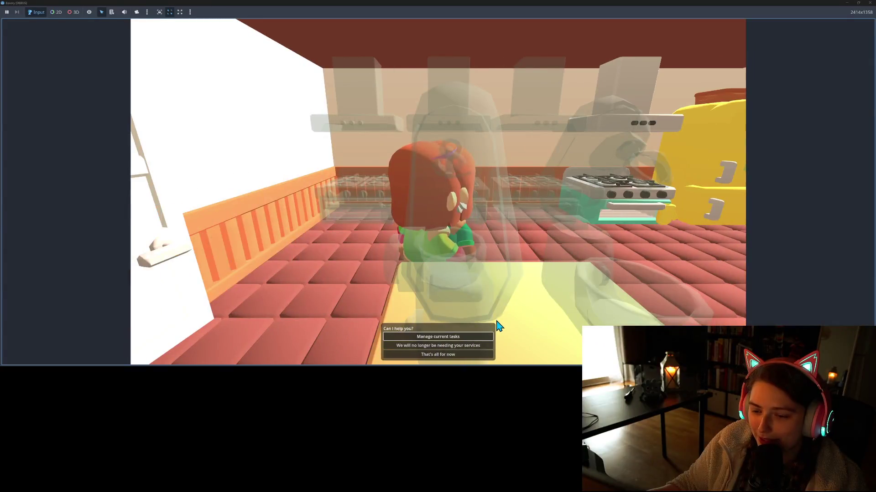
pyautogui.press('Return')
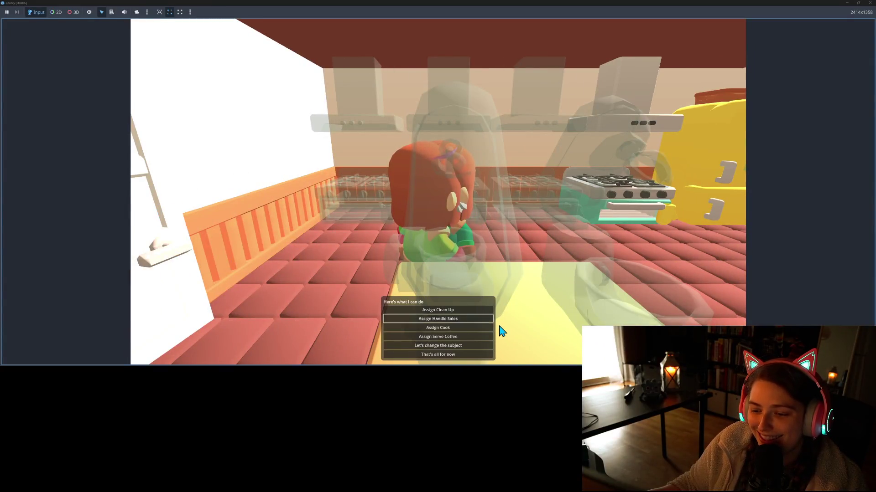
pyautogui.press('Return')
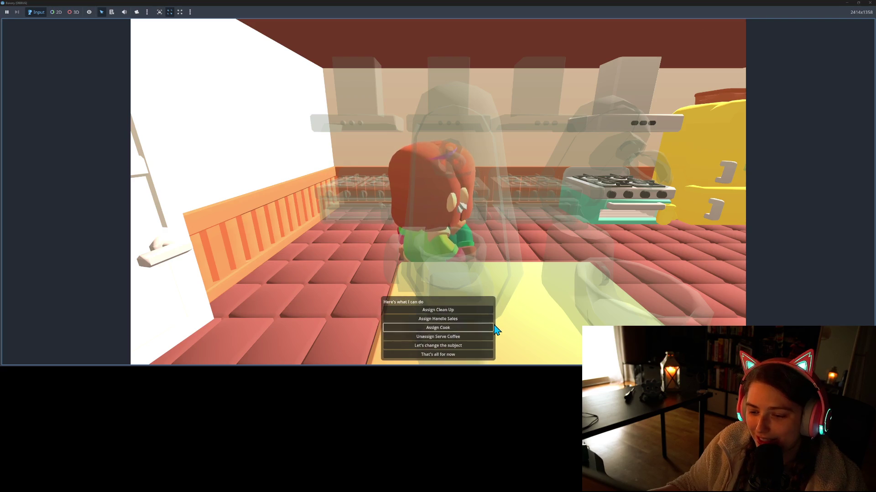
pyautogui.press('Return')
# Assign the garden employee to Clean Up, then return inside and sit by the wall.
pyautogui.press('s')
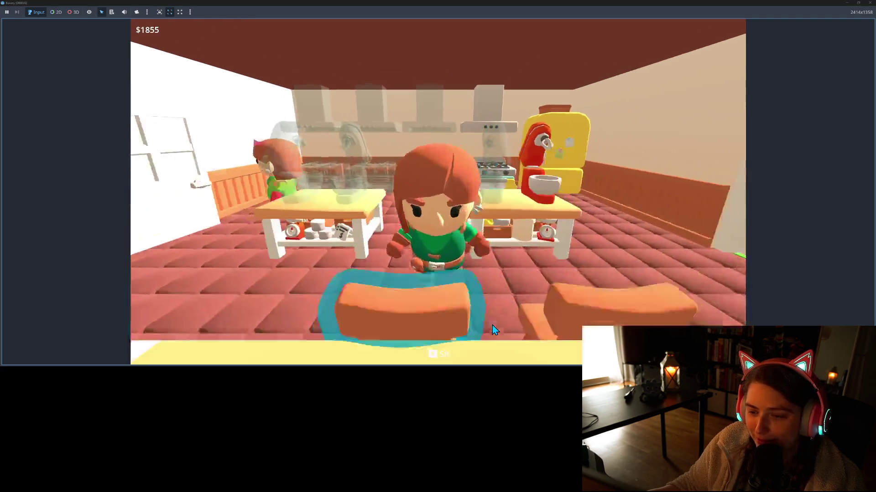
pyautogui.press('s')
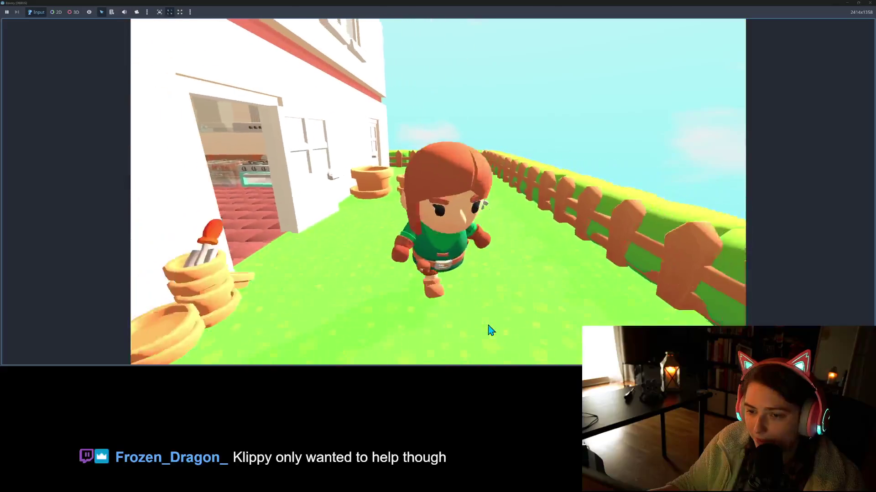
pyautogui.press('w')
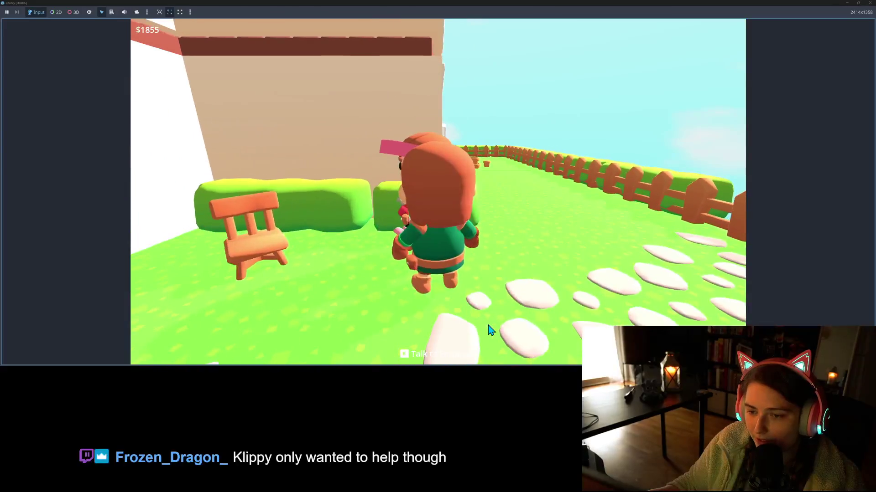
pyautogui.press('Return')
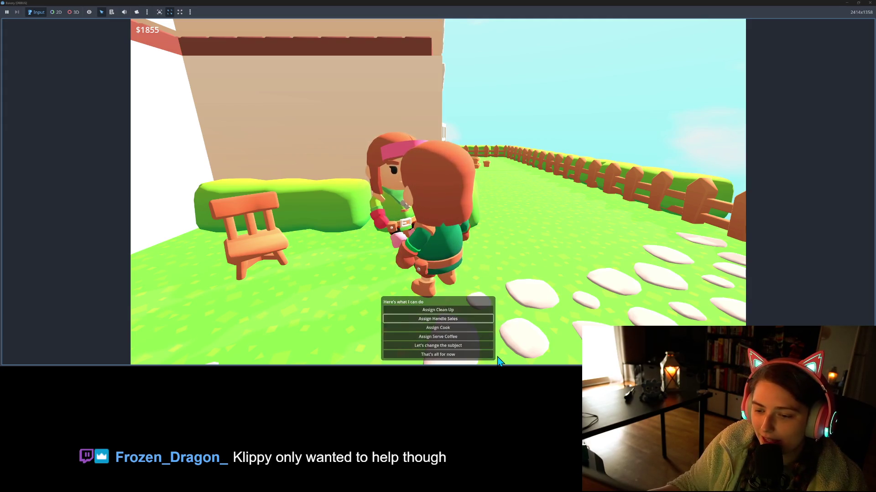
pyautogui.press('Return')
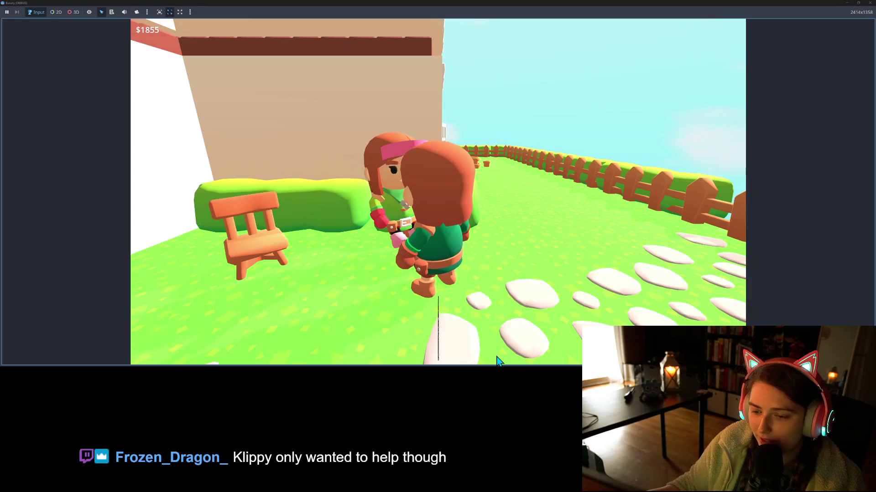
pyautogui.press('Down')
pyautogui.press('Down')
pyautogui.press('Down')
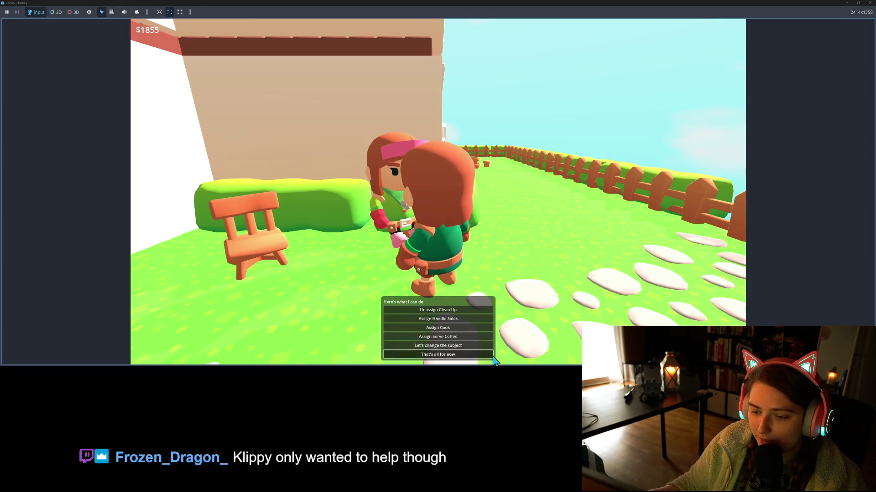
pyautogui.press('Down')
pyautogui.press('Return')
pyautogui.press('w')
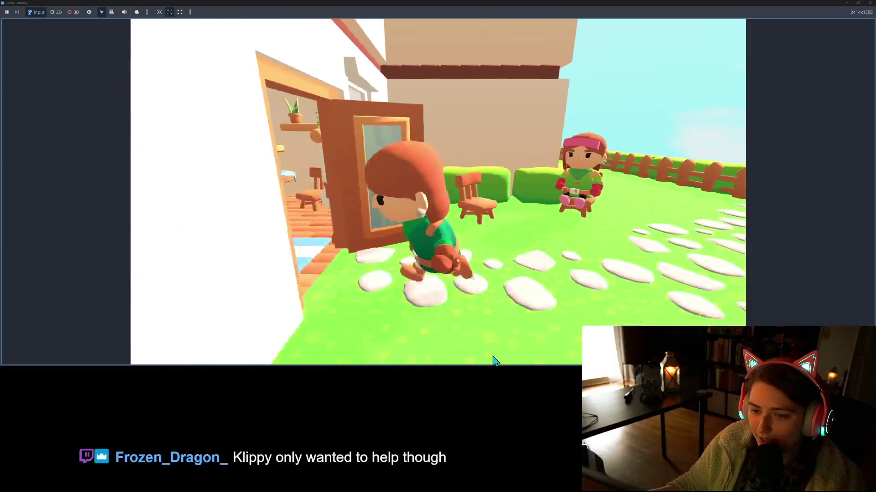
pyautogui.press('s')
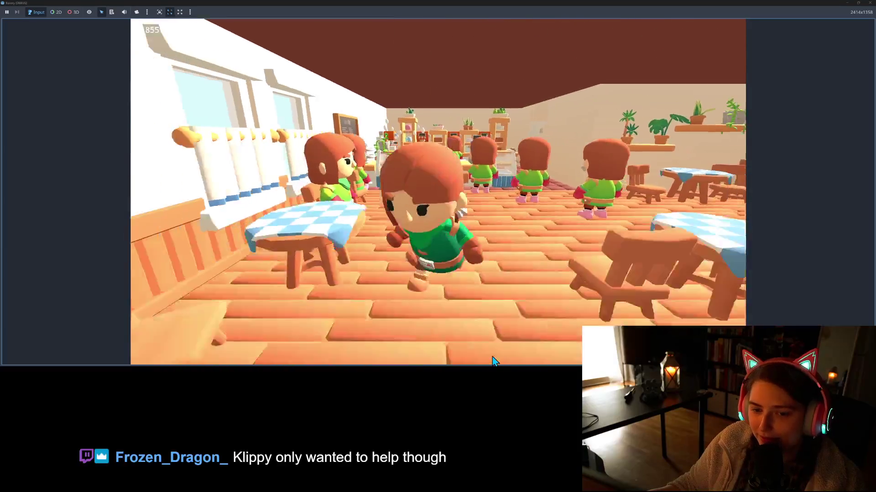
pyautogui.press('e')
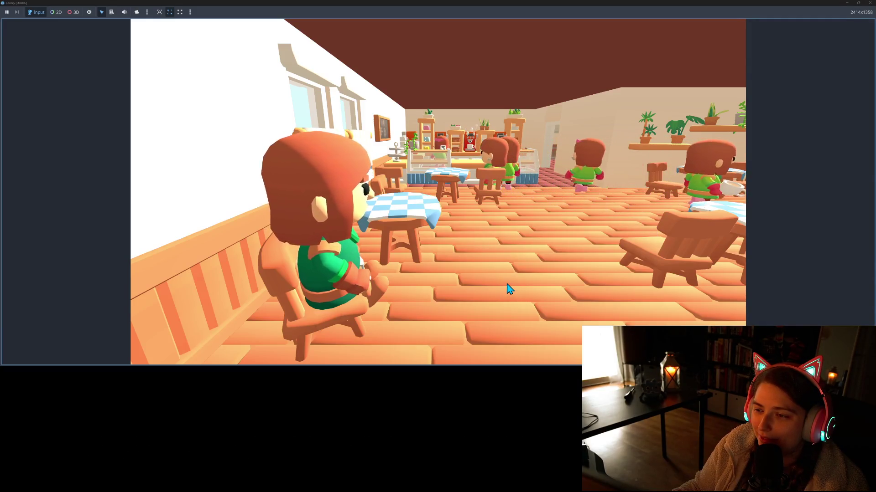
# Get up, walk through the café and garden, and sit in another café chair.
pyautogui.press('w')
pyautogui.press('w')
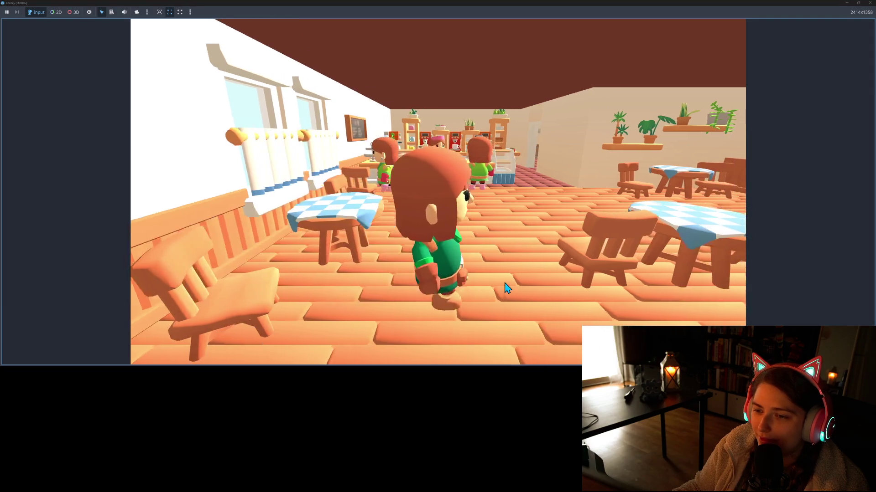
pyautogui.press('s')
pyautogui.press('s')
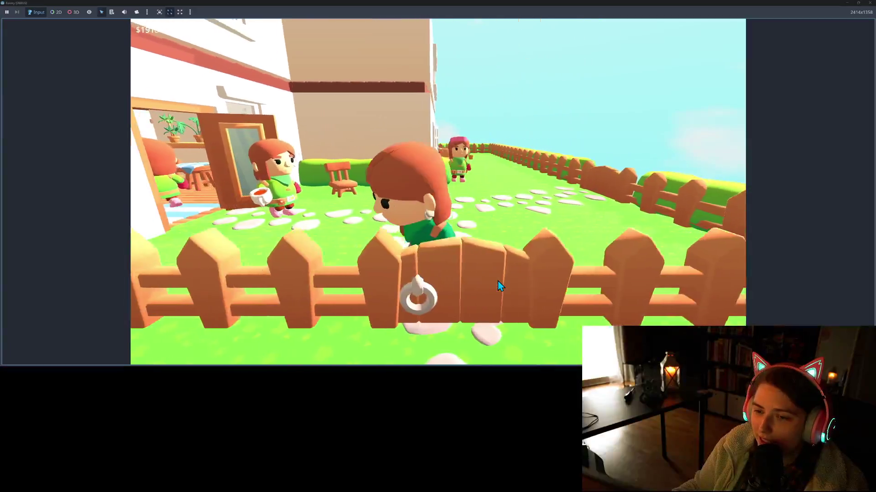
pyautogui.press('a')
pyautogui.press('w')
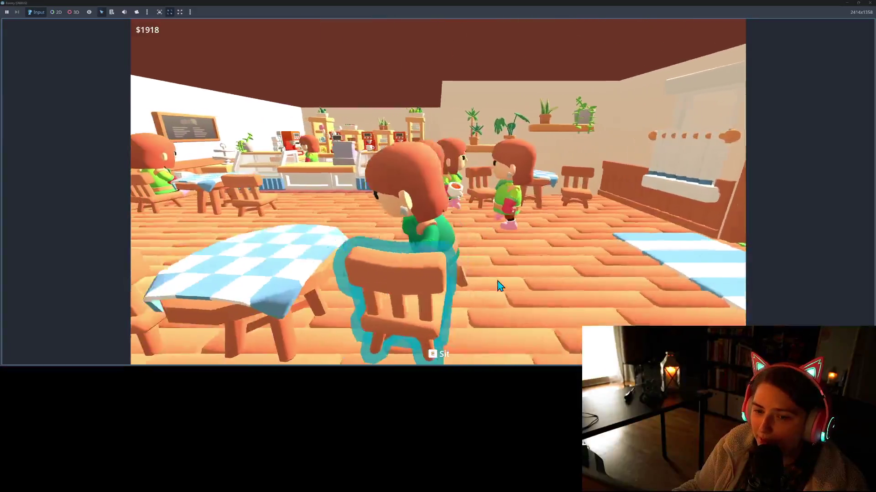
pyautogui.press('s')
pyautogui.press('e')
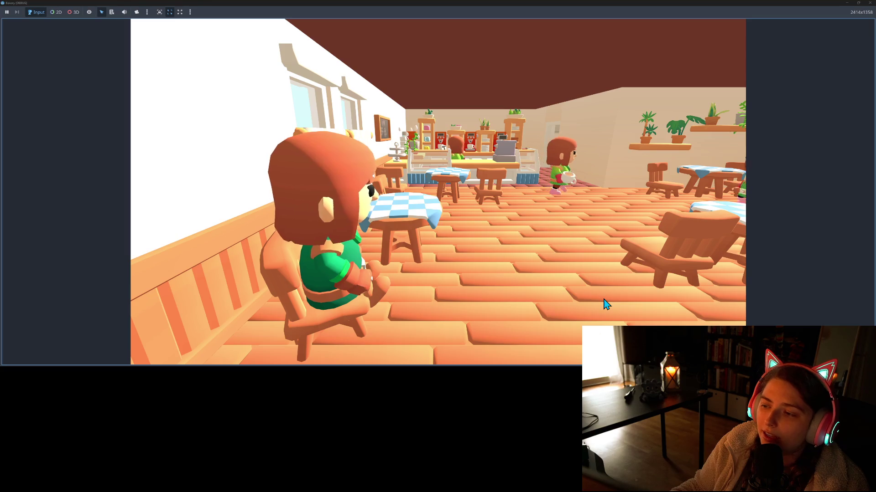
# Stand again, walk along the garden fence, and head toward a chair by the window wall.
pyautogui.press('e')
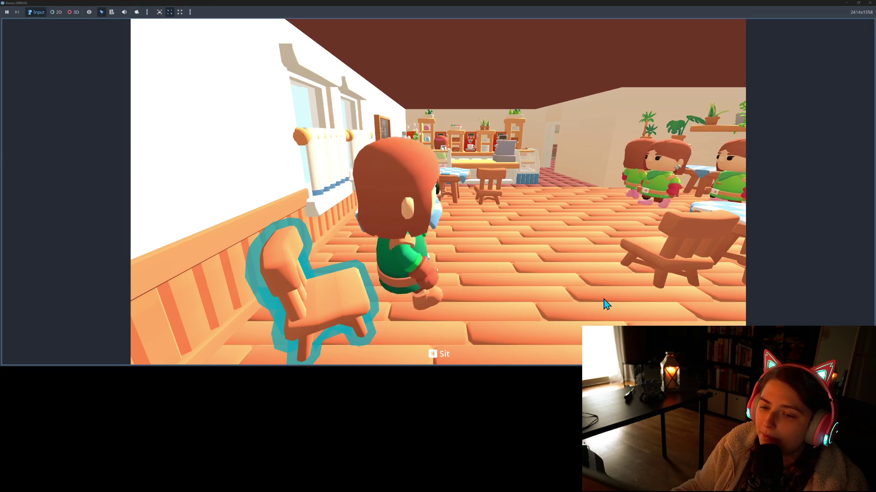
pyautogui.press('s')
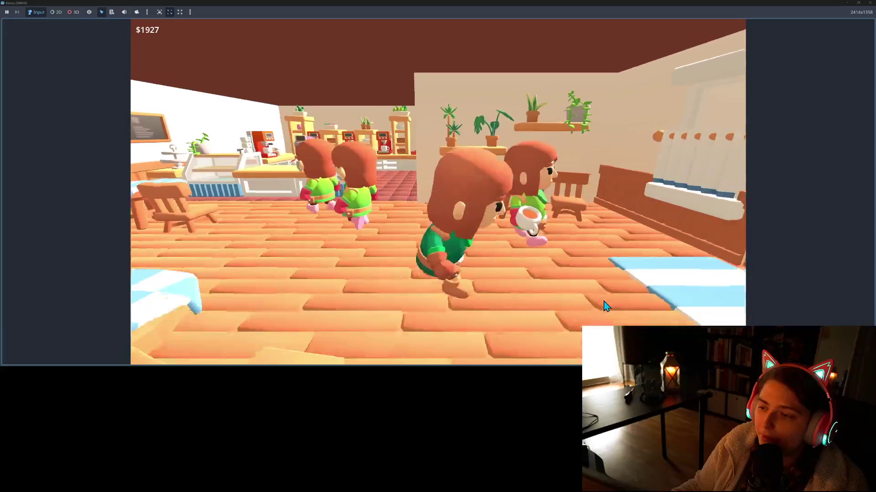
pyautogui.press('w')
pyautogui.press('w')
pyautogui.press('s')
pyautogui.press('w')
pyautogui.press('a')
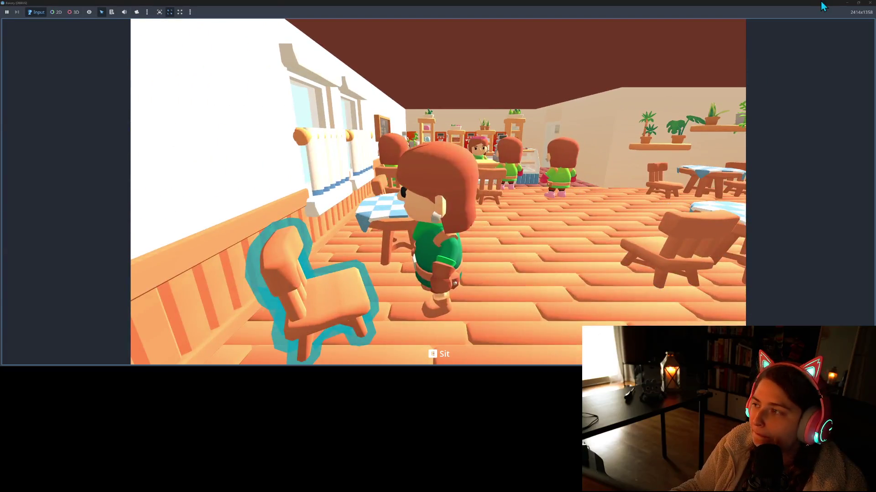
# Close the running game and hide the output panel to enlarge the code view.
pyautogui.click(870, 3)
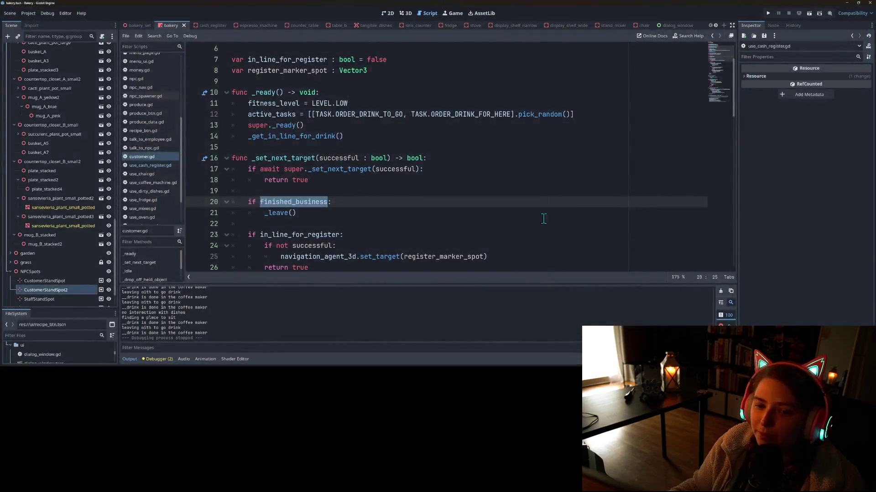
pyautogui.press('Down')
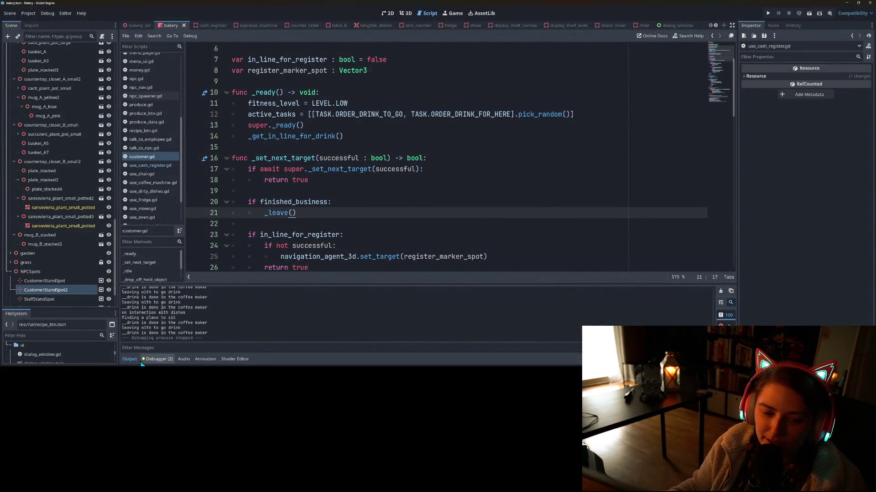
pyautogui.click(139, 360)
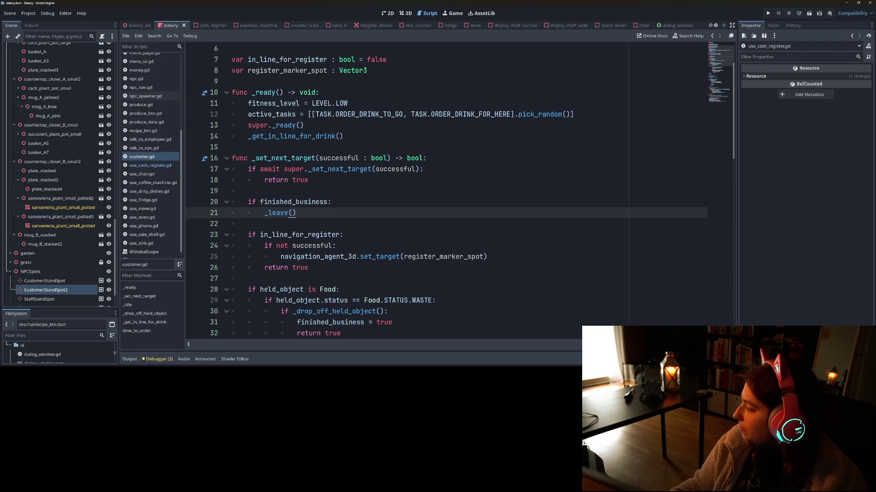
# In GitHub Desktop, exclude npc_spawner.gd from the commit and review customer.gd's changes.
pyautogui.hotkey('alt', 'Tab')
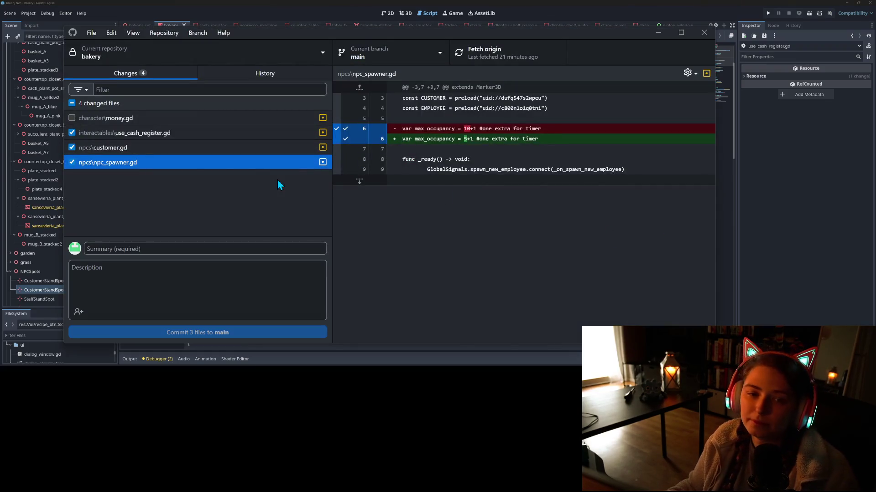
pyautogui.click(71, 162)
pyautogui.click(93, 152)
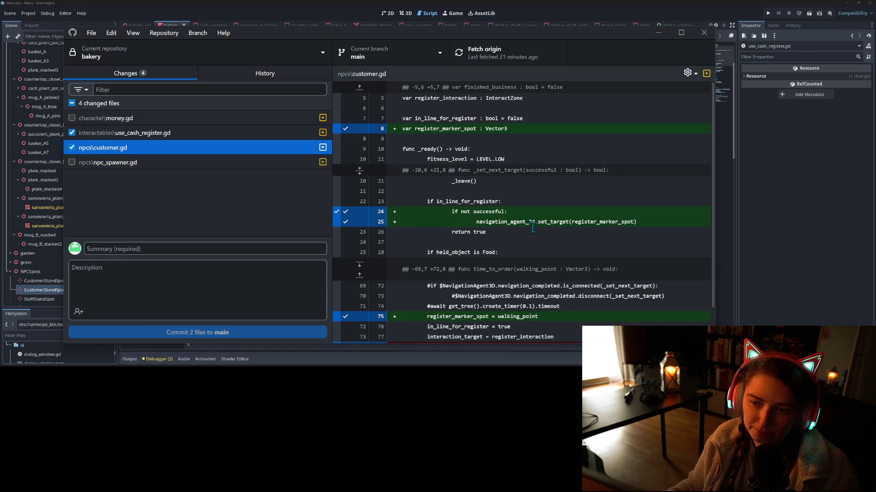
pyautogui.scroll(-1, 535, 229)
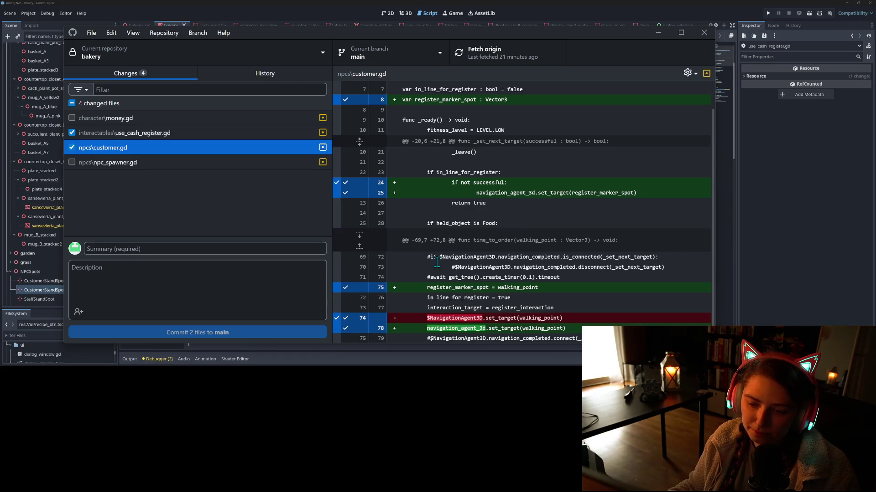
pyautogui.scroll(1, 456, 316)
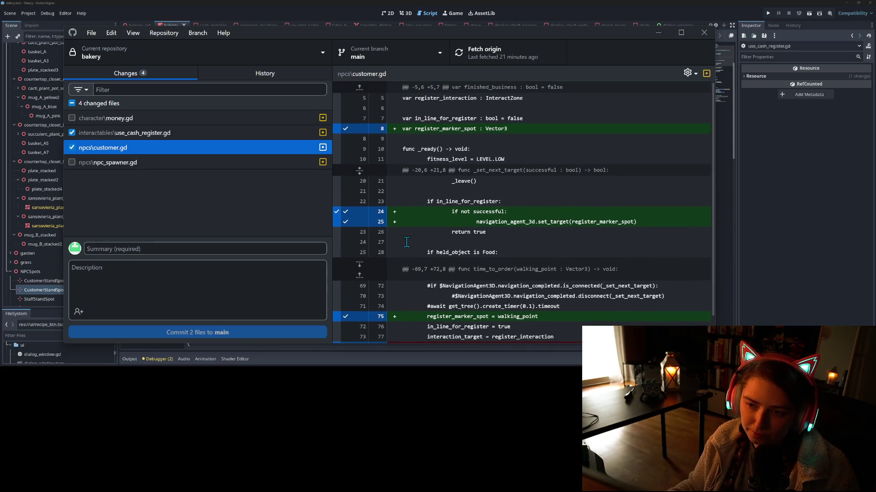
# Review the use_cash_register.gd diff, then open that script in Godot's editor.
pyautogui.click(173, 133)
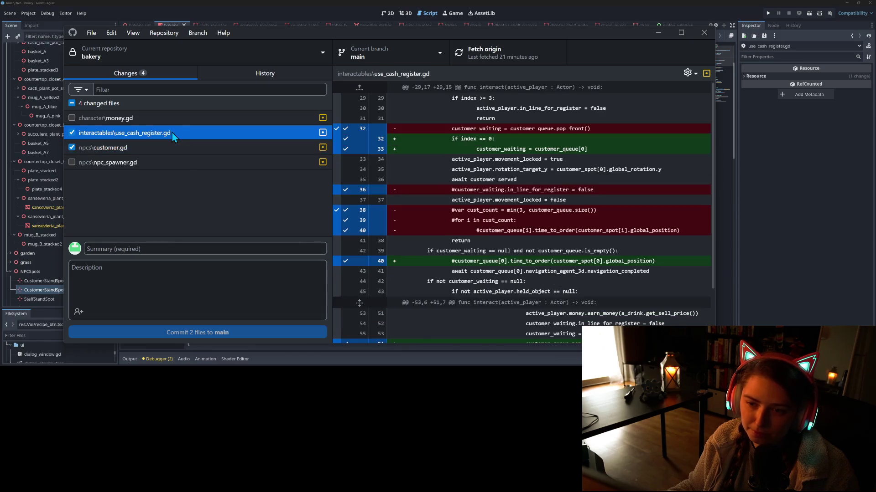
pyautogui.scroll(-2, 446, 293)
pyautogui.scroll(2, 441, 297)
pyautogui.scroll(-2, 507, 217)
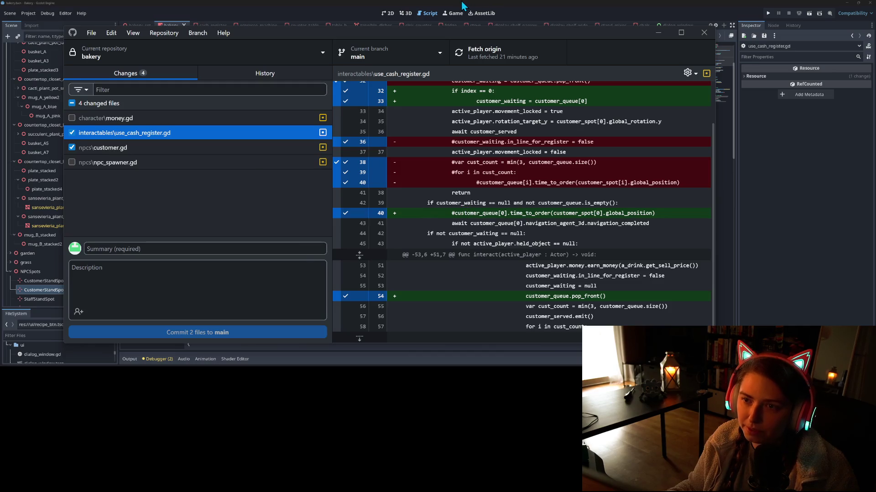
pyautogui.click(464, 5)
pyautogui.click(153, 166)
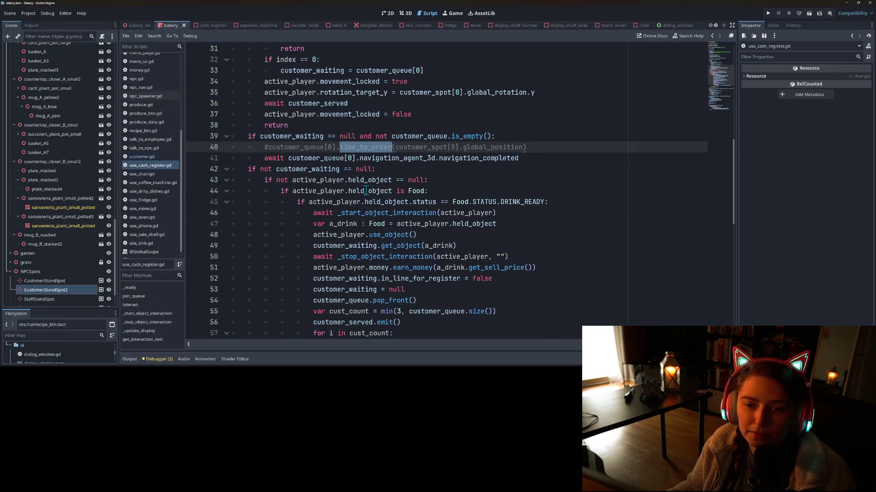
# Delete the commented-out time_to_order line 40 from use_cash_register.gd.
pyautogui.click(438, 158)
pyautogui.moveTo(536, 149); pyautogui.dragTo(178, 152)
pyautogui.press('BackSpace')
pyautogui.press('BackSpace')
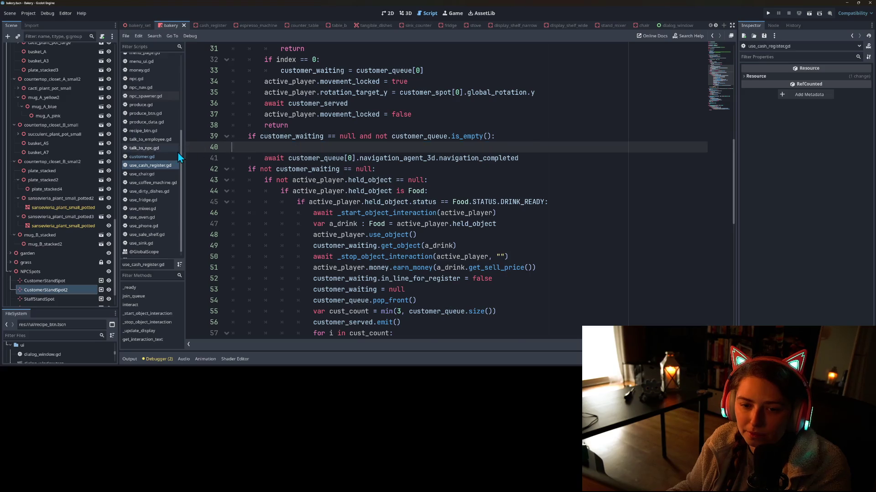
pyautogui.scroll(5, 335, 212)
pyautogui.scroll(5, 335, 212)
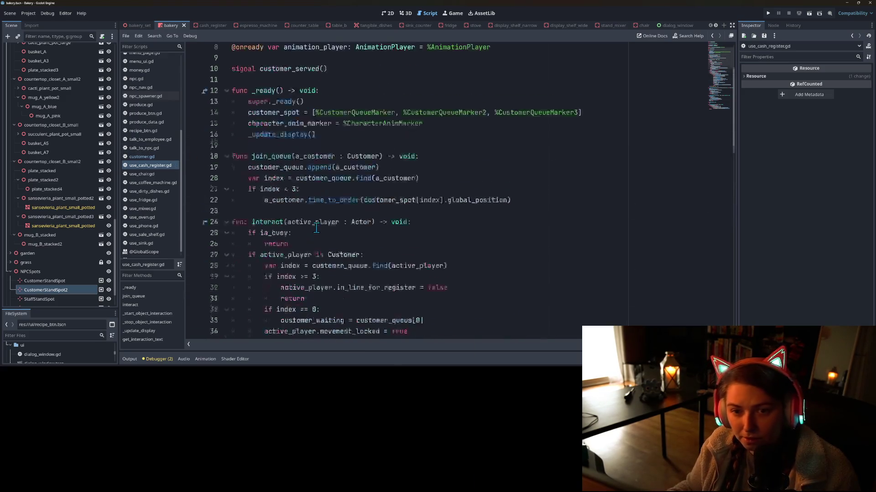
pyautogui.scroll(-6, 316, 223)
pyautogui.scroll(-11, 316, 224)
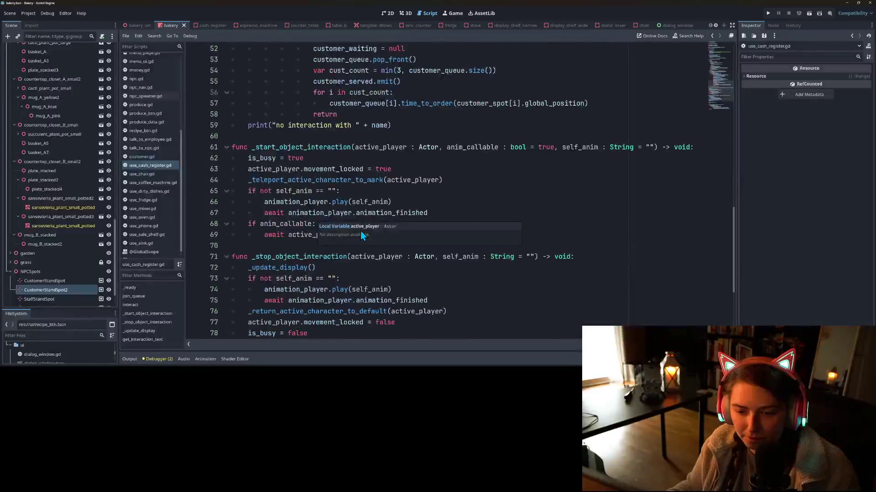
pyautogui.hotkey('alt', 'Tab')
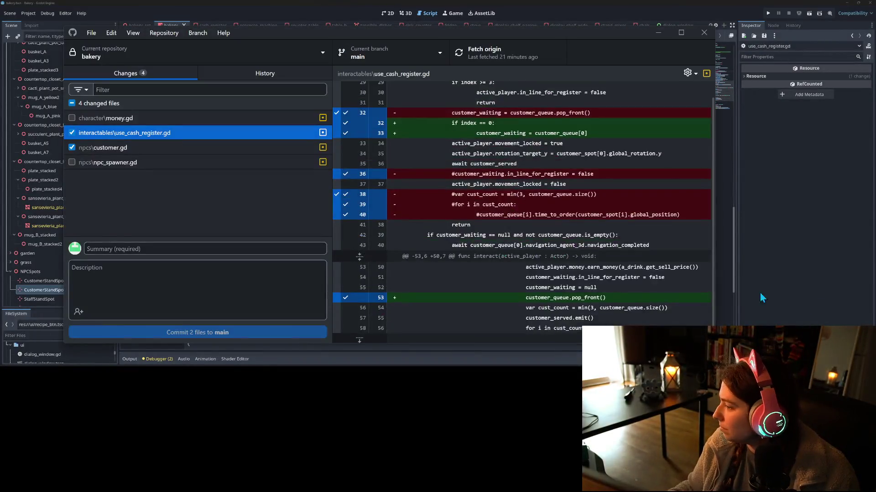
# Commit customer.gd and use_cash_register.gd to main with an NPC queue-position fallback message, and push.
pyautogui.click(231, 248)
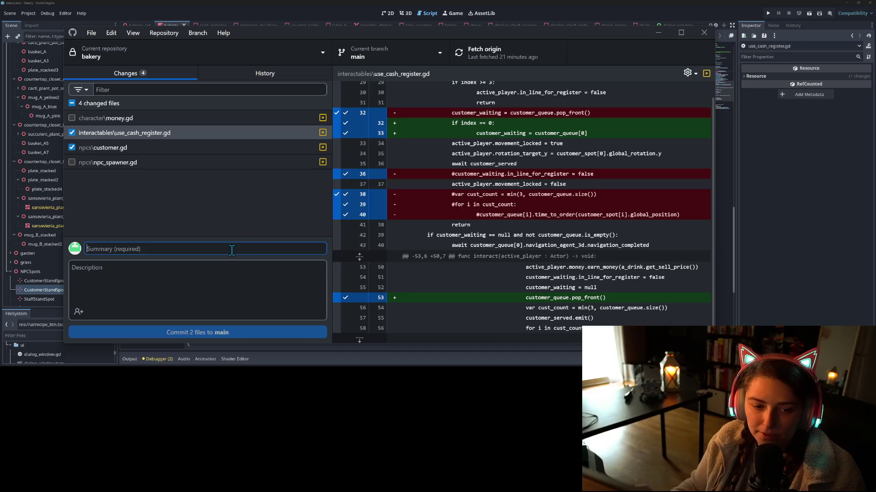
pyautogui.write('ad')
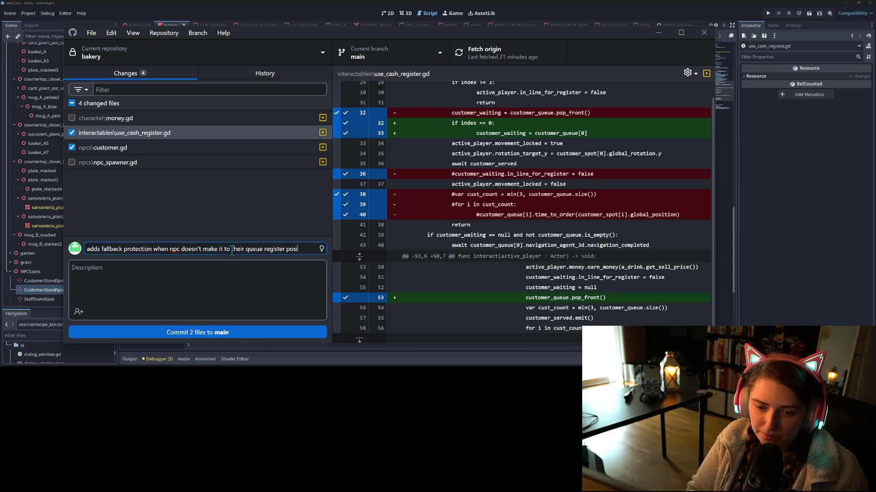
pyautogui.write('arker')
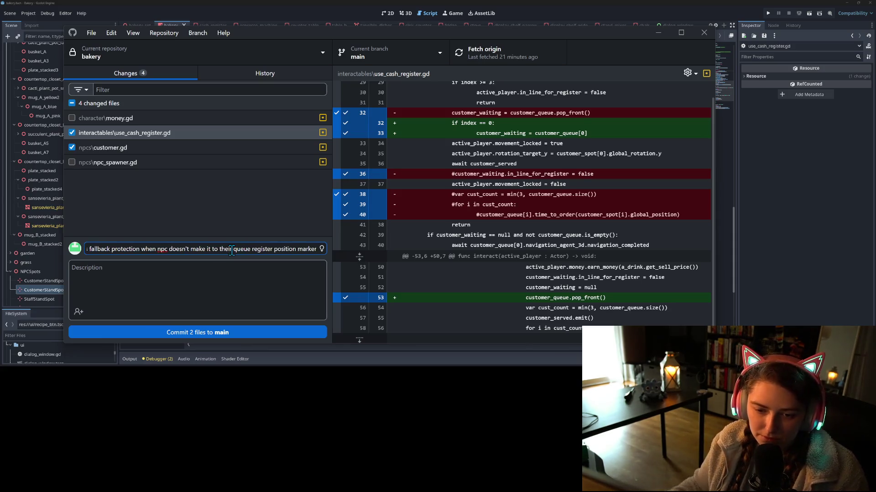
pyautogui.click(249, 332)
pyautogui.click(516, 53)
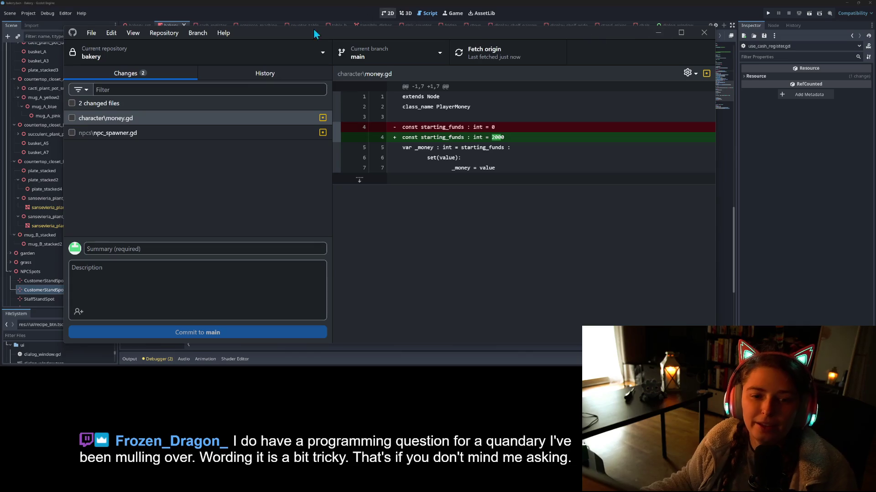
pyautogui.click(283, 133)
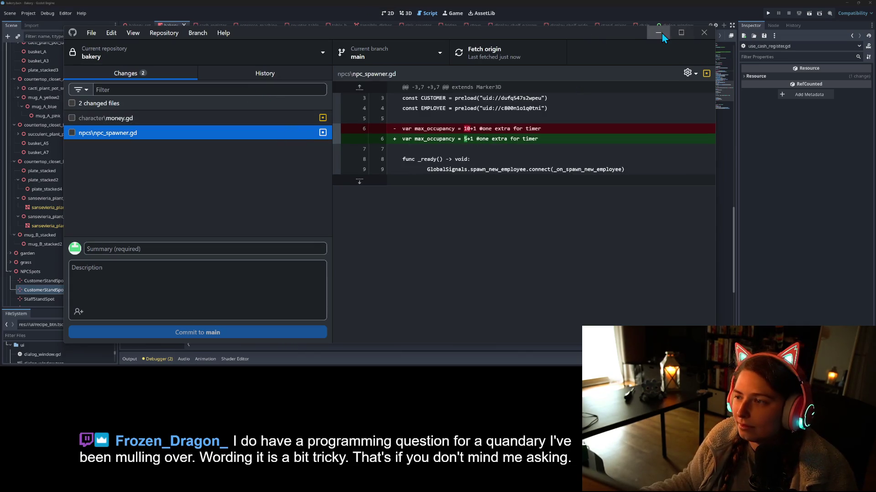
# Discard the pending 5+1 max_occupancy change to npc_spawner.gd in GitHub Desktop.
pyautogui.rightClick(99, 135)
pyautogui.press('Escape')
pyautogui.click(570, 16)
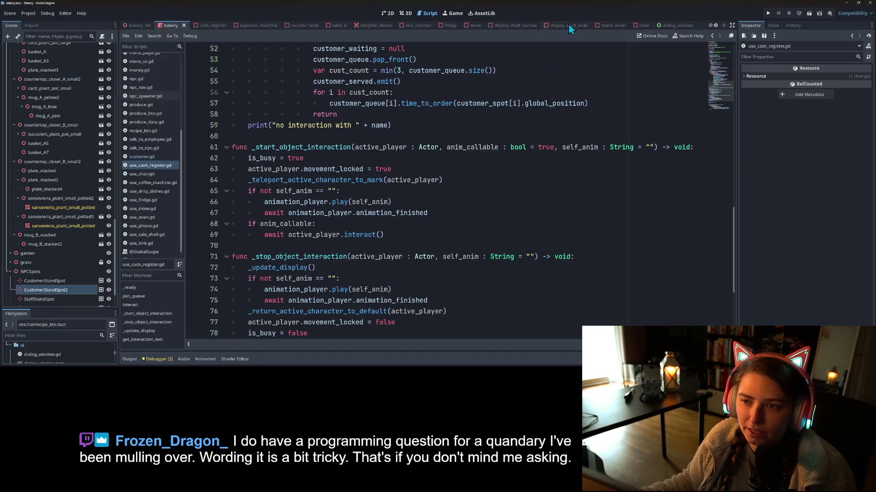
# Open npc_spawner.gd in Godot, with max_occupancy back at 10+1.
pyautogui.click(459, 279)
pyautogui.keyDown('ctrl'); pyautogui.scroll(-2, 421, 214); pyautogui.keyUp('ctrl')
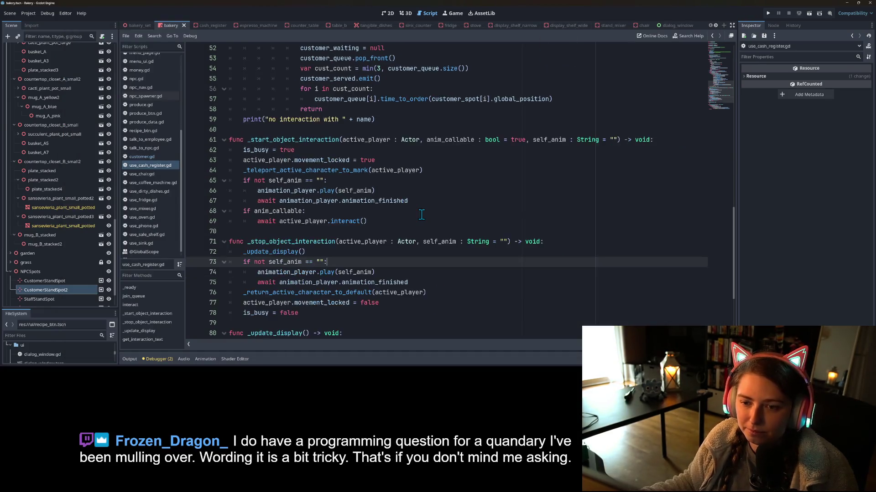
pyautogui.scroll(4, 274, 151)
pyautogui.click(339, 167)
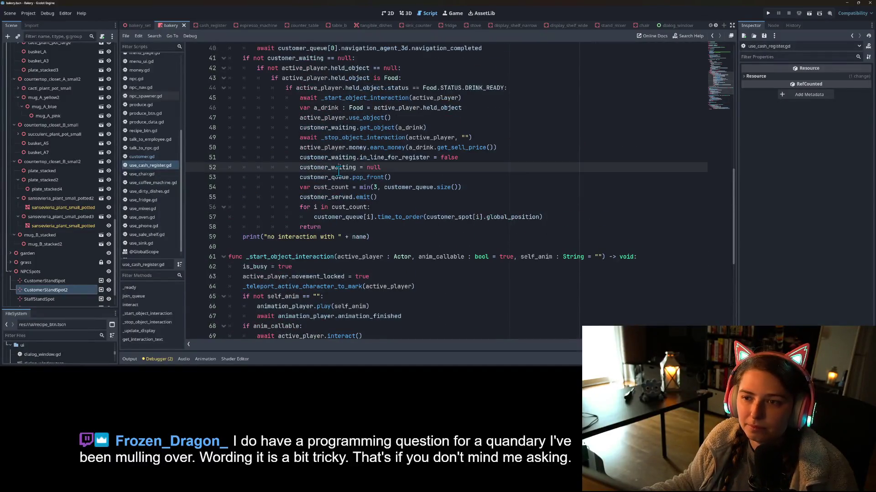
pyautogui.scroll(5, 136, 191)
pyautogui.scroll(-5, 137, 184)
pyautogui.click(137, 97)
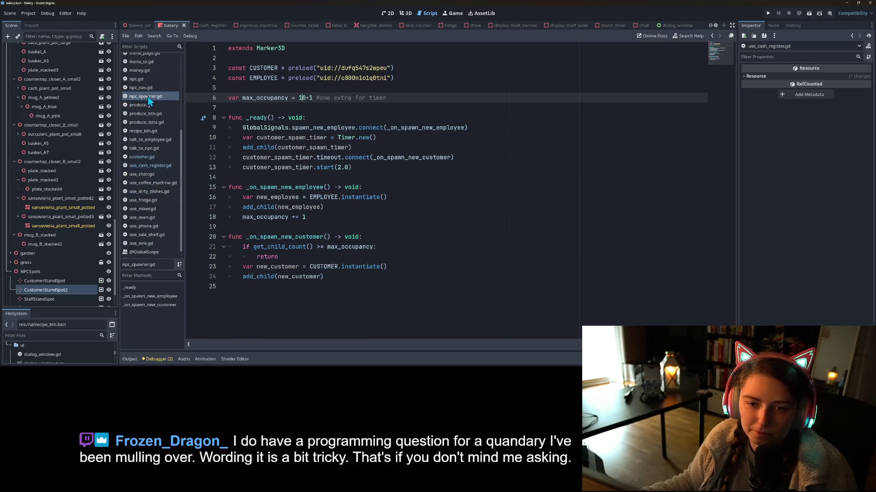
pyautogui.click(326, 138)
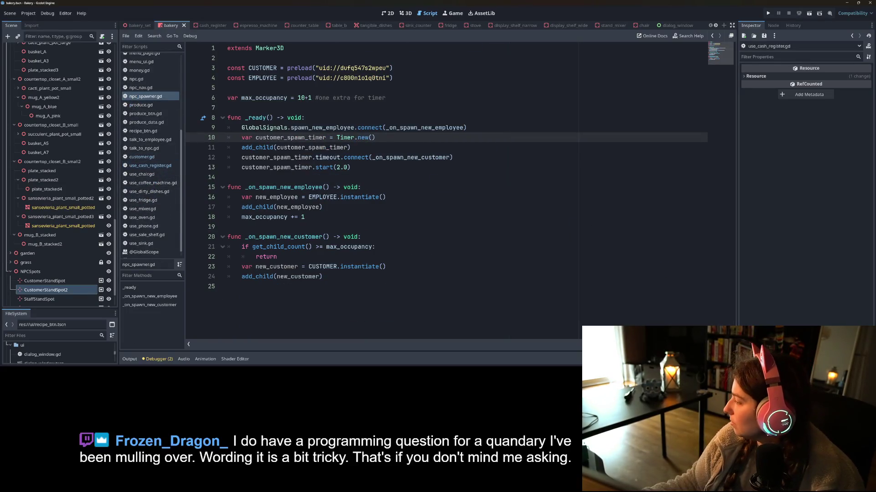
pyautogui.hotkey('alt', 'Tab')
pyautogui.hotkey('alt', 'Tab')
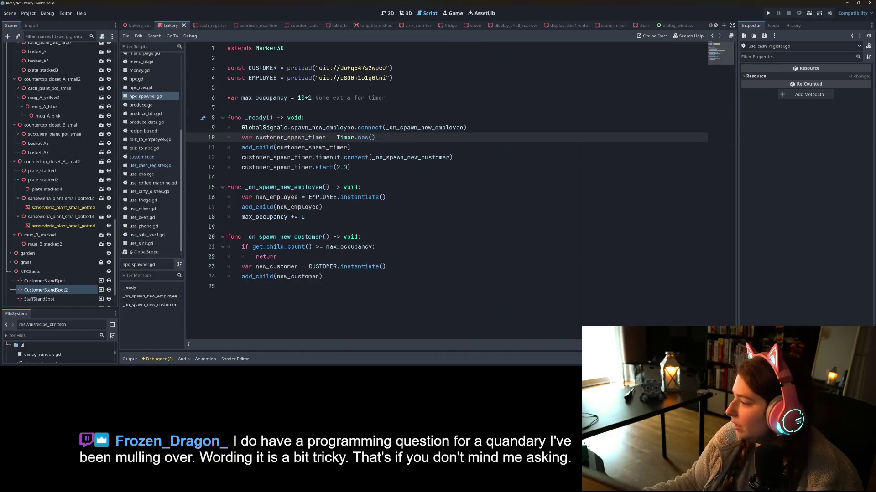
pyautogui.hotkey('alt', 'Tab')
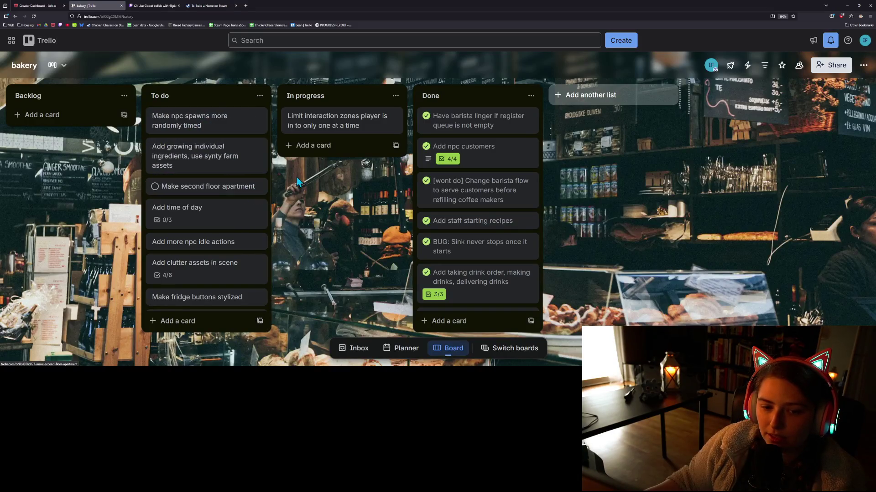
# Add an 'Add back color to money ui' card to the In progress list.
pyautogui.click(323, 147)
pyautogui.write('Add back color')
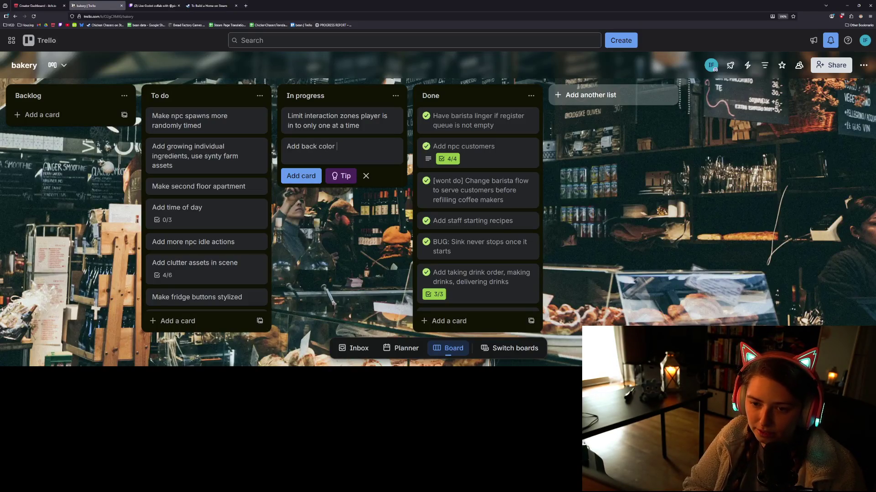
pyautogui.write(' to money ui')
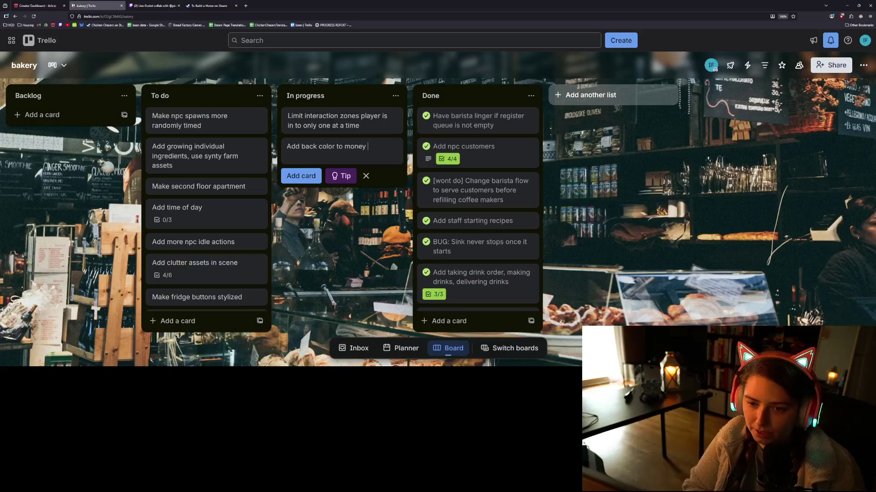
pyautogui.press('Return')
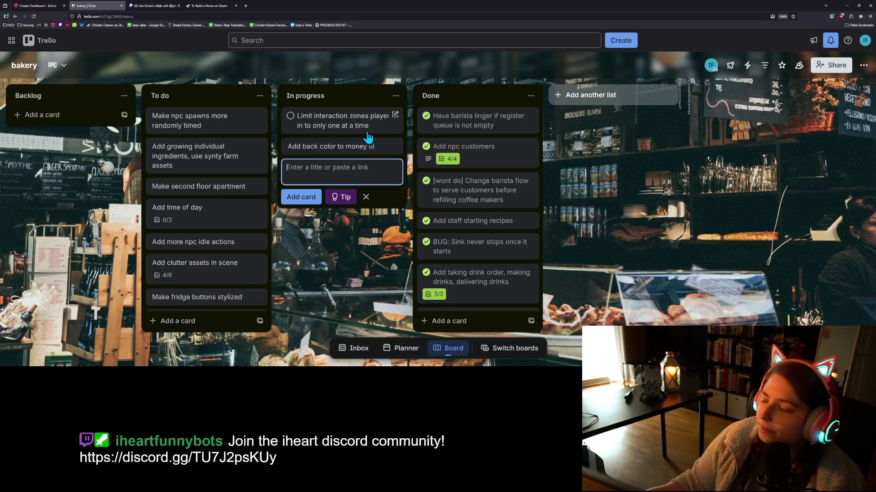
# Add a 'Fix npc moving but keeping player as action zone' card to In progress.
pyautogui.write('Fixe')
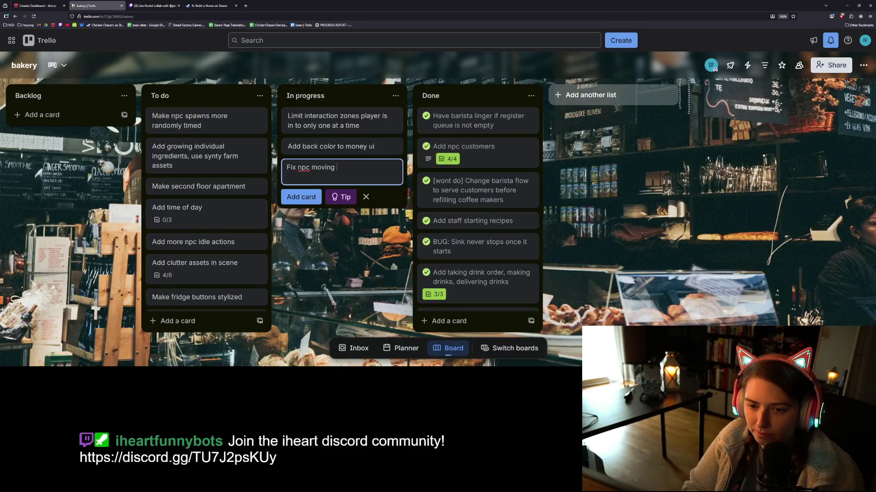
pyautogui.write('t keeping p')
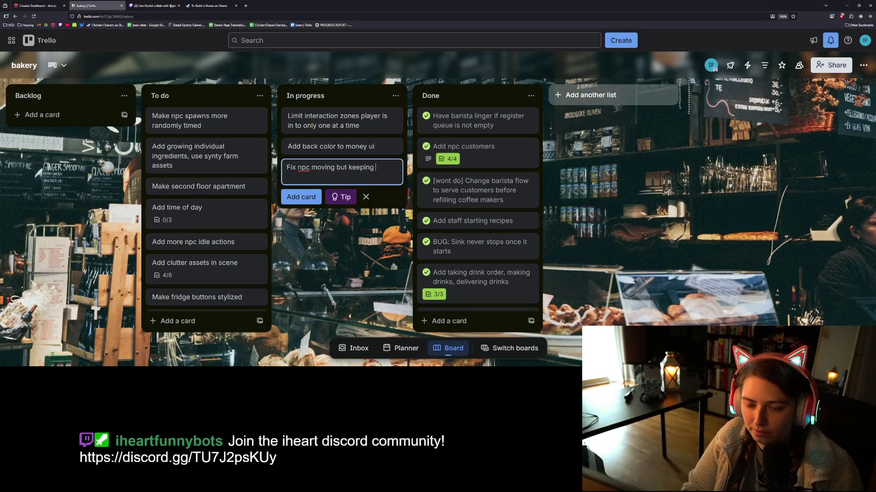
pyautogui.write('layer in')
pyautogui.press('BackSpace')
pyautogui.press('BackSpace')
pyautogui.write('action')
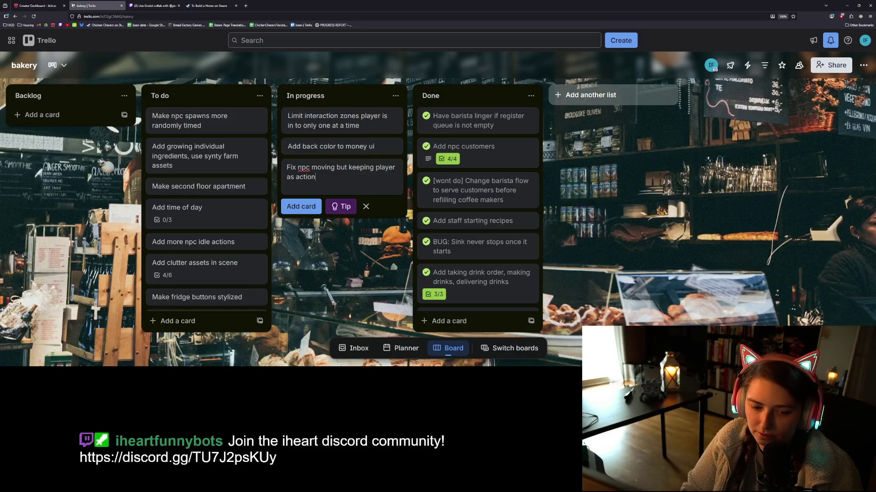
pyautogui.write(' zone')
pyautogui.press('Return')
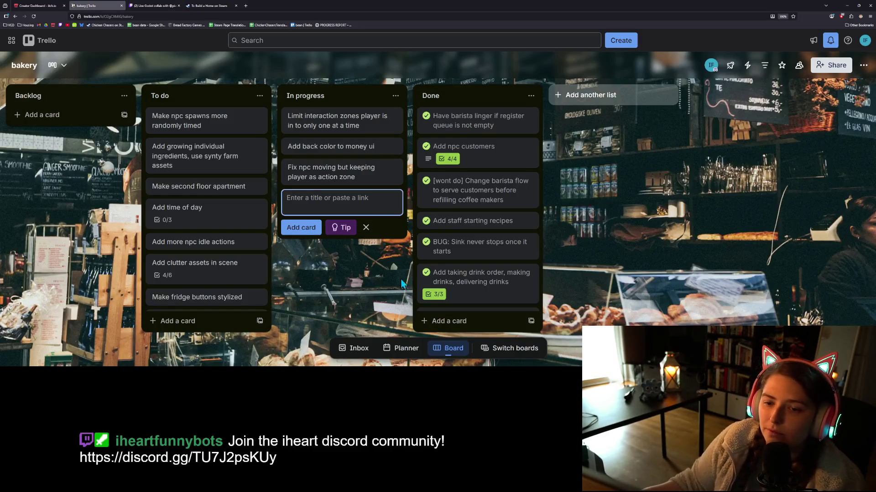
pyautogui.click(354, 271)
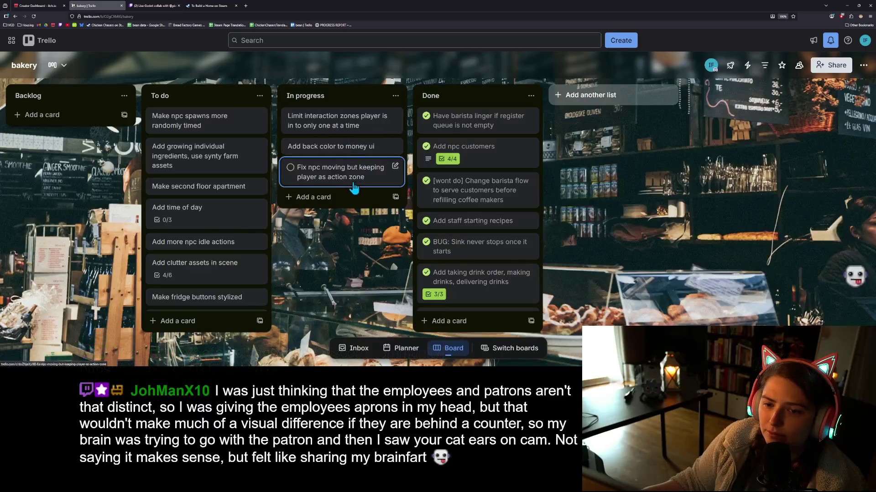
# Add an In progress card about extending the world outside the gate spawn.
pyautogui.click(324, 198)
pyautogui.write('Add extension to world')
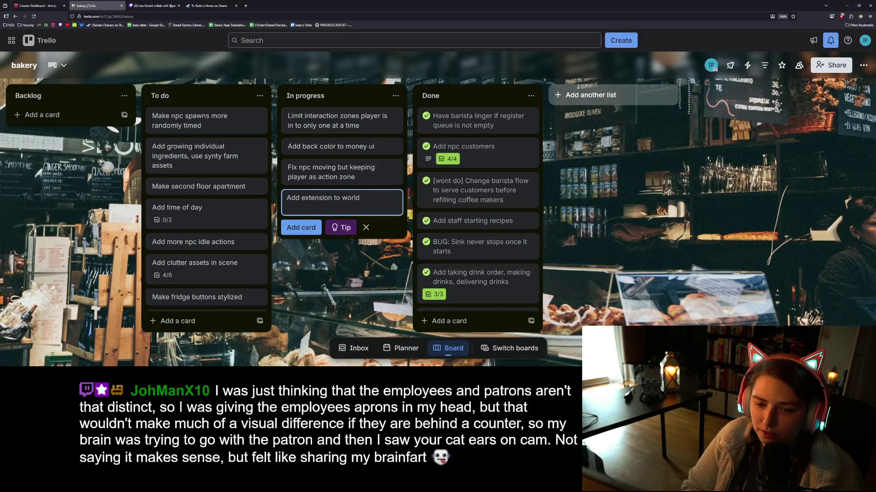
pyautogui.write('outsiz')
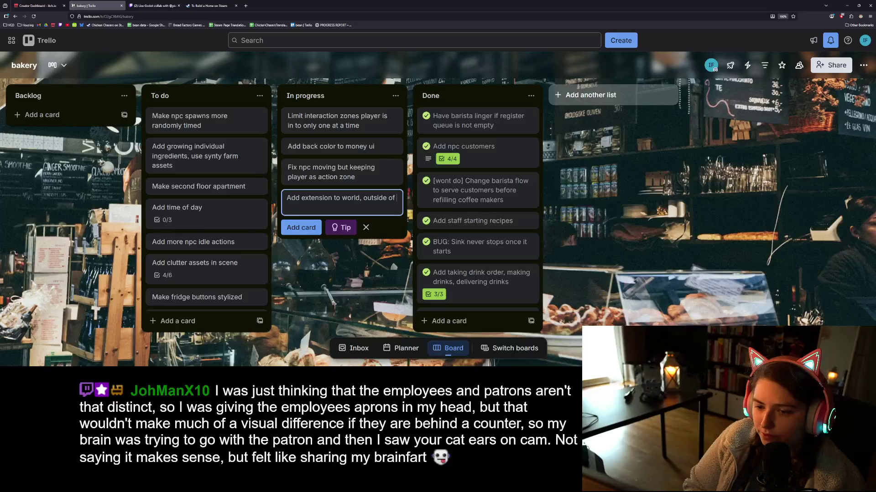
pyautogui.write(' gate')
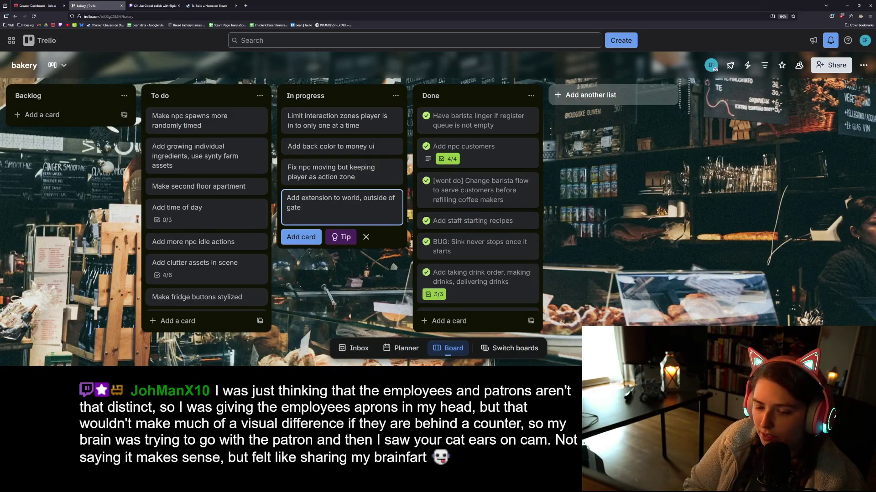
pyautogui.write(' spawn and des')
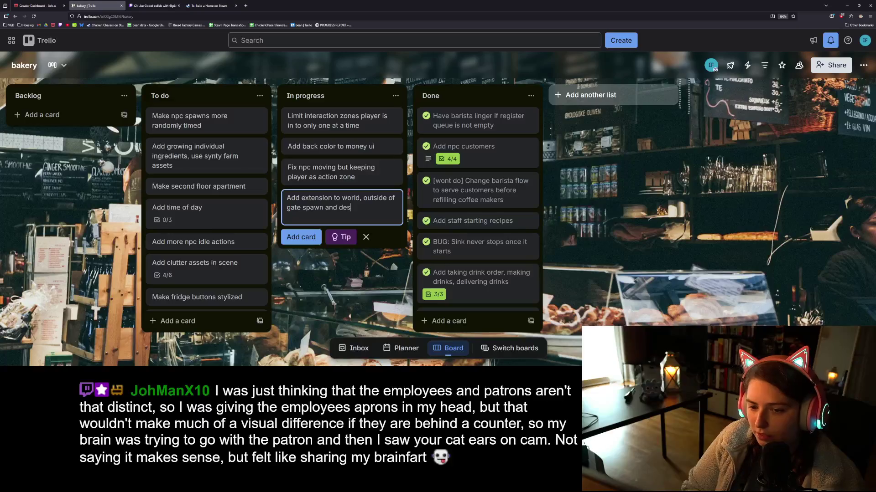
pyautogui.write('n point')
pyautogui.press('Return')
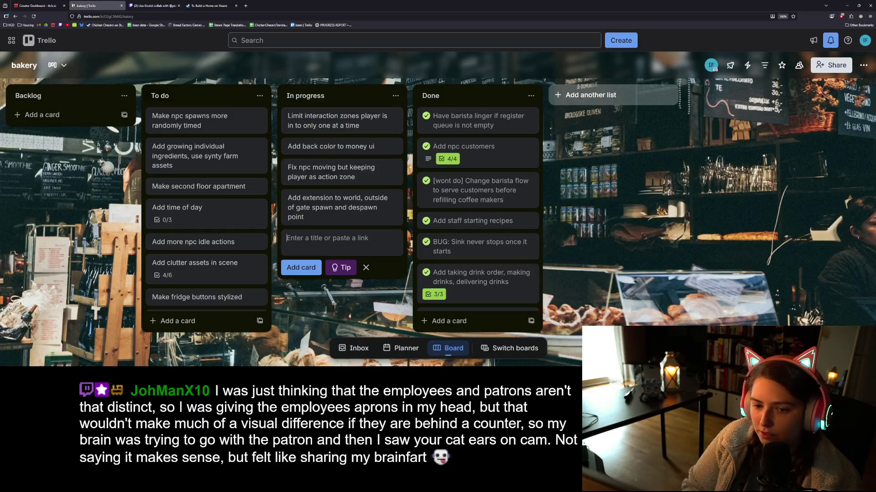
pyautogui.click(319, 309)
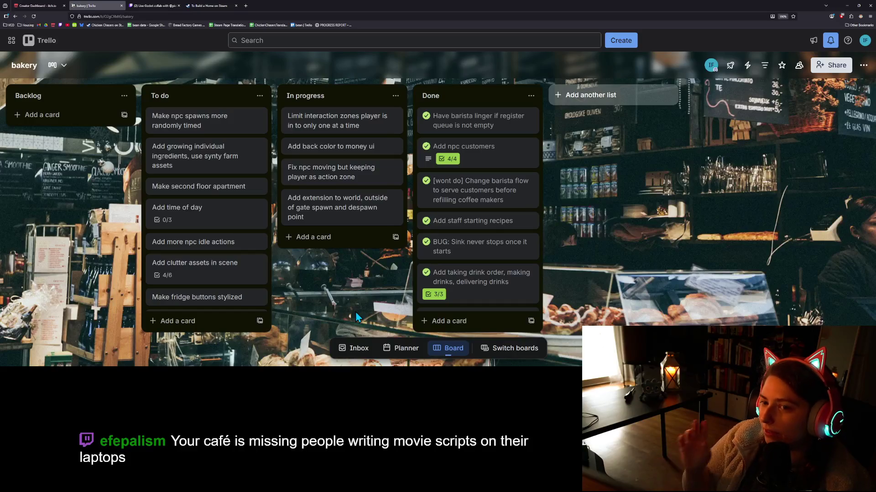
pyautogui.click(846, 6)
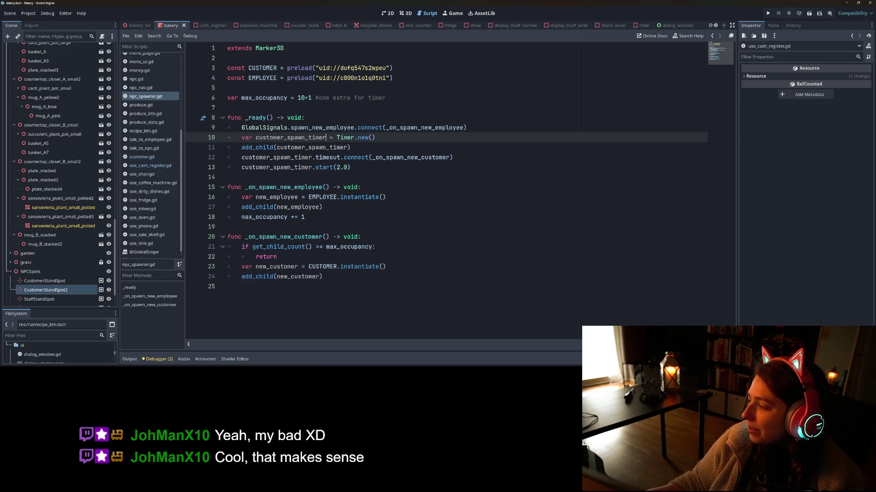
pyautogui.hotkey('alt', 'Tab')
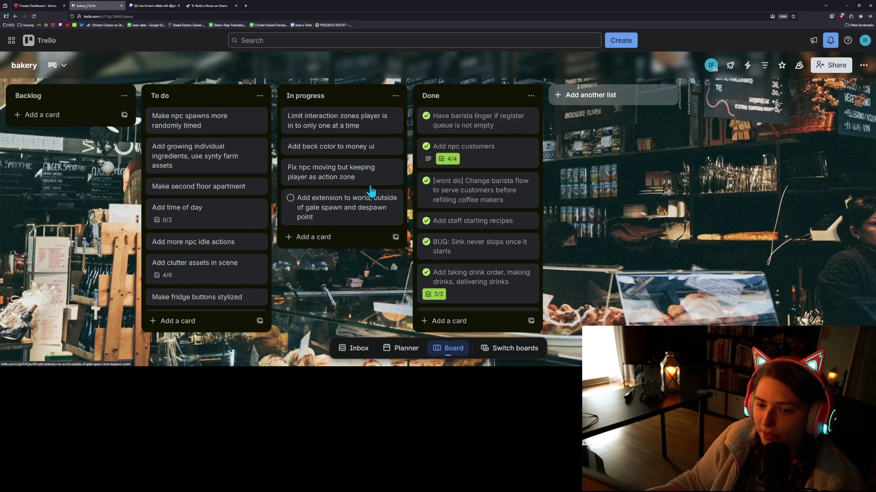
# Move the Fix npc card above Add back color to money ui and zoom the board in.
pyautogui.moveTo(370, 188)
pyautogui.mouseDown()
pyautogui.moveTo(352, 137)
pyautogui.moveTo(360, 164)
pyautogui.mouseUp()
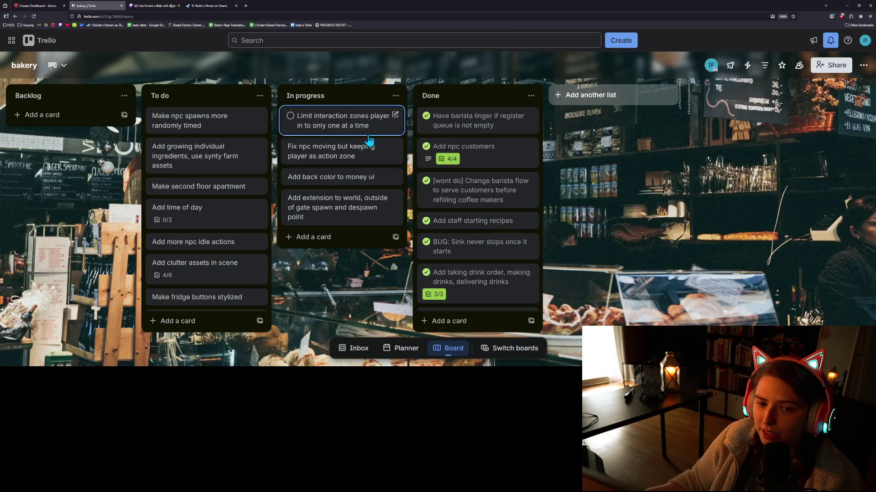
pyautogui.hotkey('ctrl', '+')
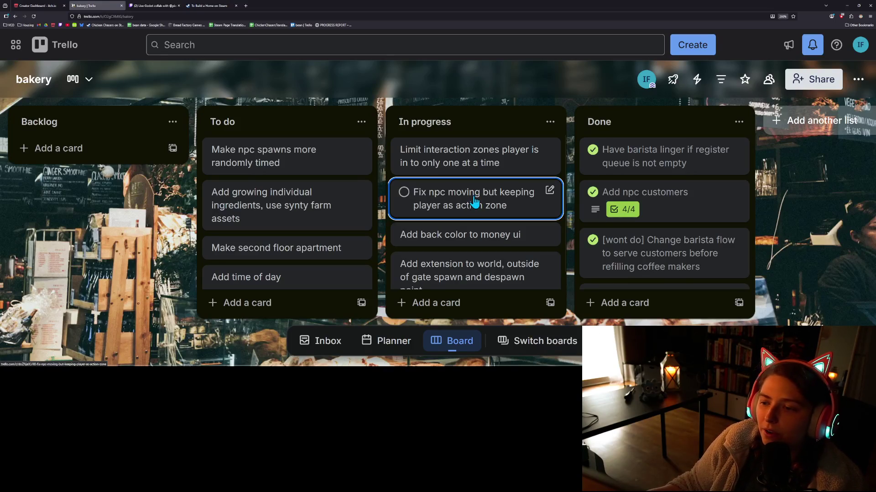
pyautogui.scroll(-1, 502, 194)
pyautogui.scroll(1, 507, 190)
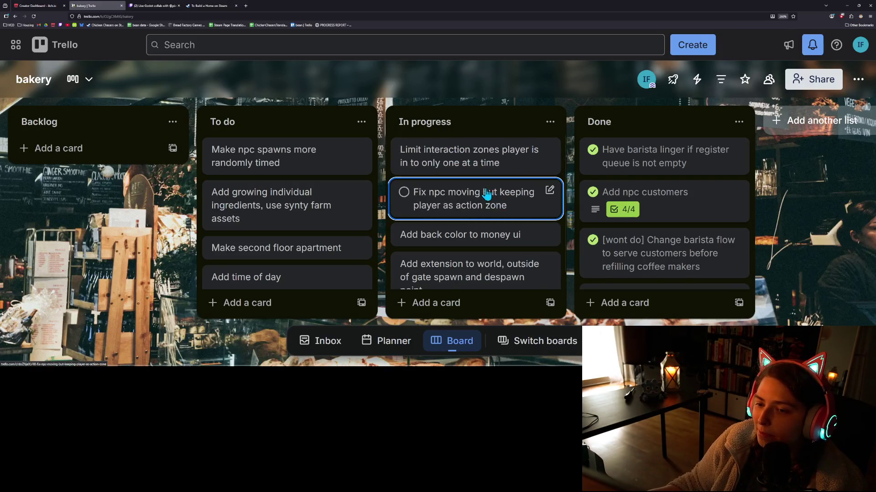
pyautogui.scroll(-1, 476, 201)
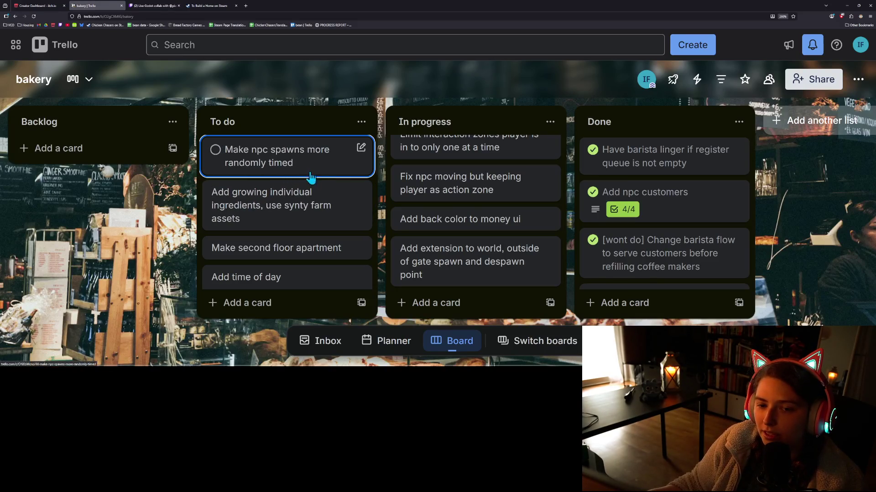
pyautogui.click(848, 7)
# Filter the FileSystem dock by 'chara' and open character.tscn.
pyautogui.click(321, 227)
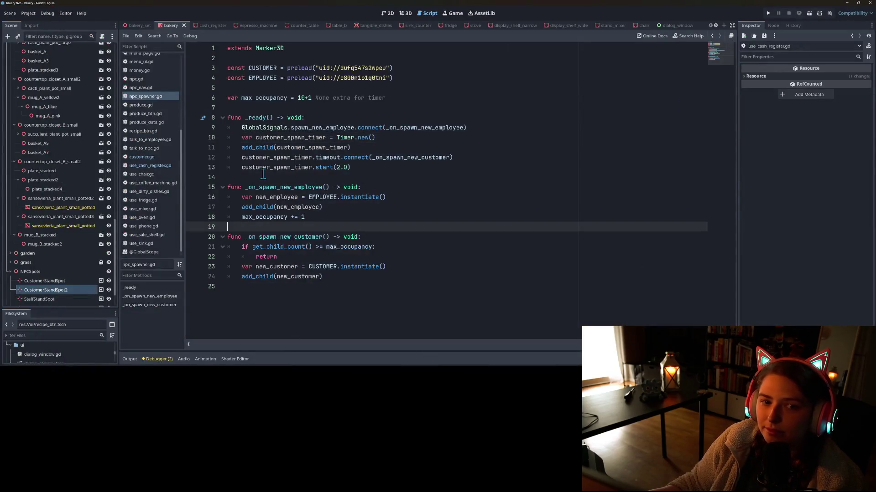
pyautogui.click(715, 25)
pyautogui.click(715, 25)
pyautogui.click(715, 25)
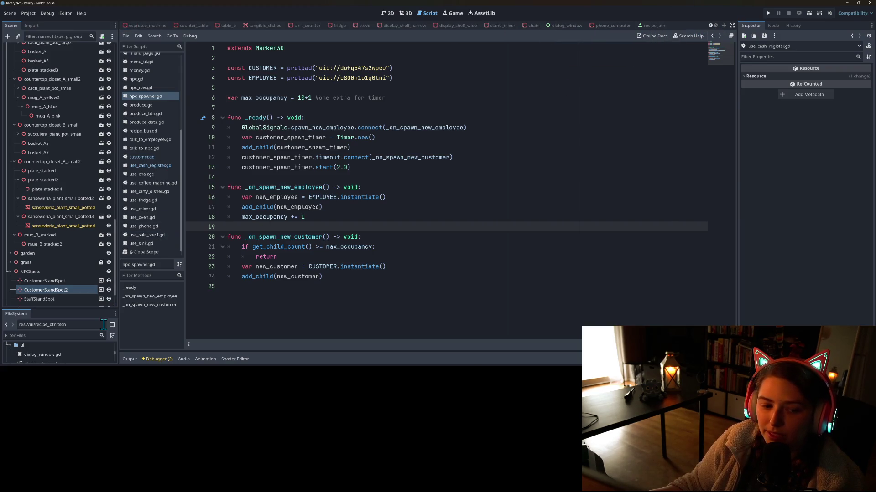
pyautogui.moveTo(101, 311); pyautogui.dragTo(83, 179)
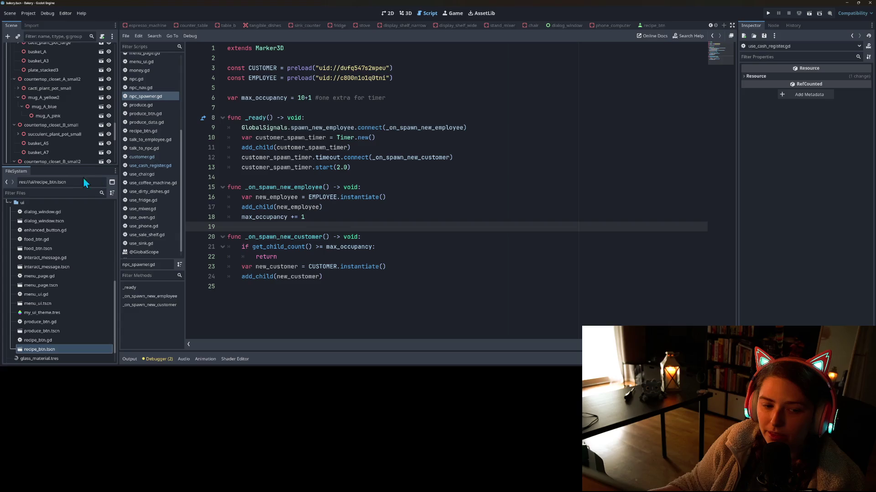
pyautogui.click(65, 193)
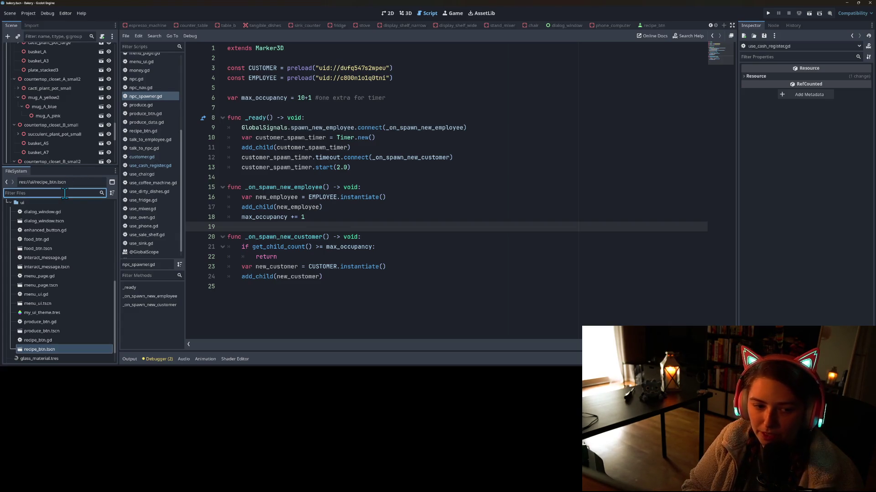
pyautogui.write('chara')
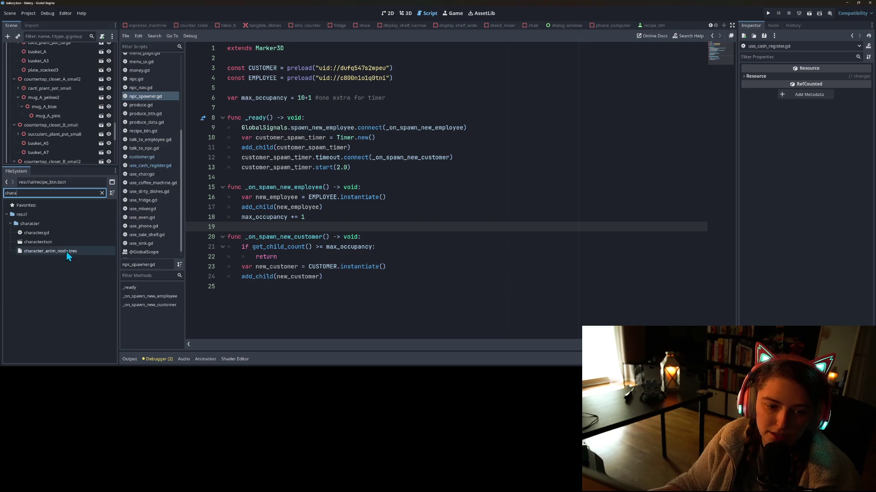
pyautogui.doubleClick(64, 242)
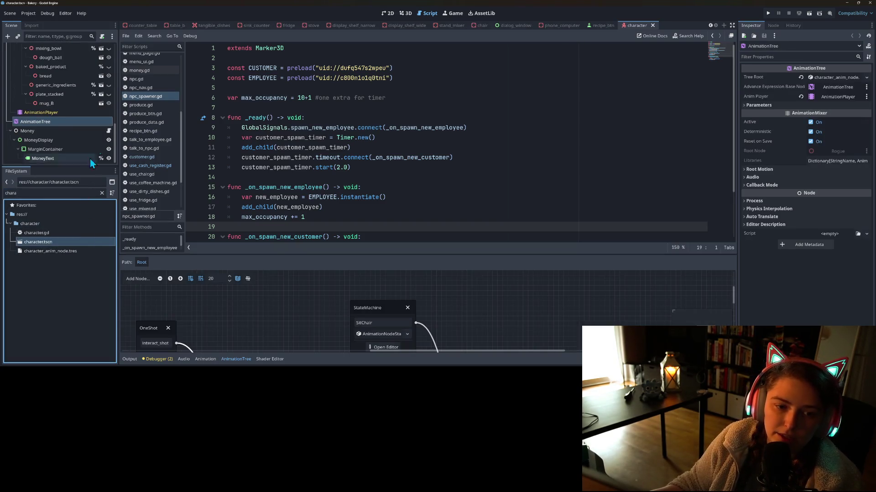
# Show the character scene in 2D and select the money display's MarginContainer.
pyautogui.click(389, 13)
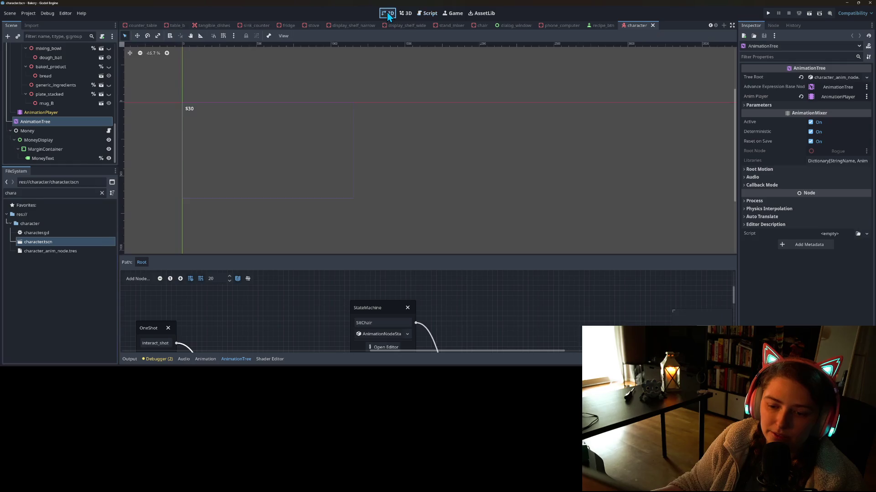
pyautogui.hscroll(-3, 334, 144)
pyautogui.scroll(4, 337, 182)
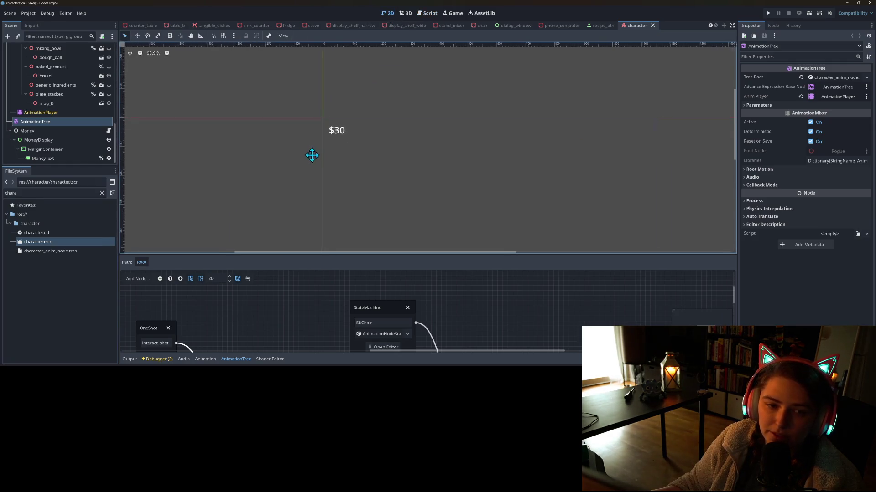
pyautogui.click(55, 150)
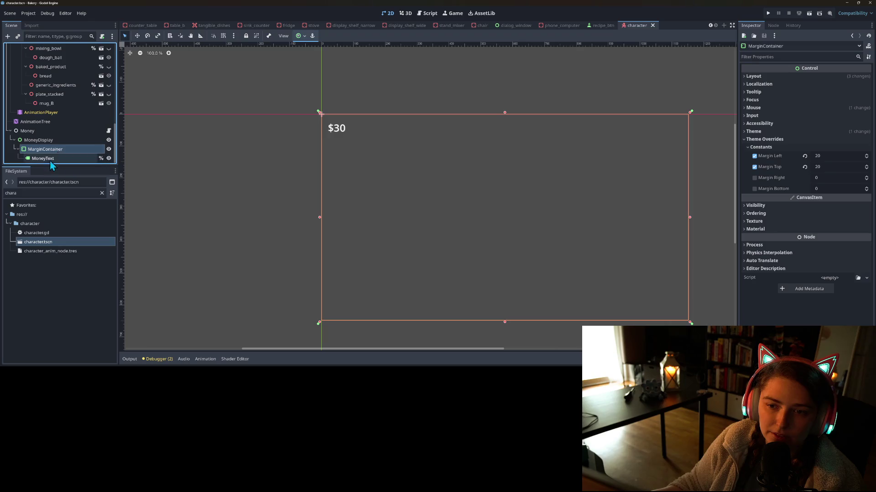
pyautogui.moveTo(53, 166); pyautogui.dragTo(54, 205)
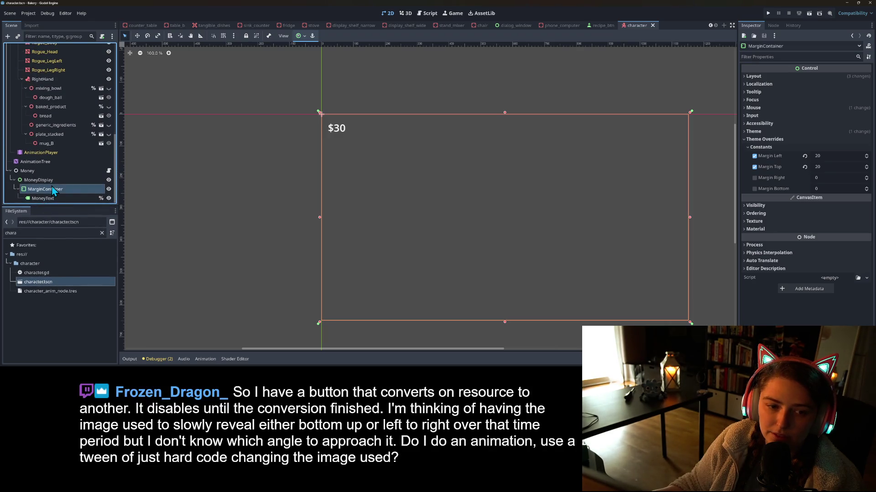
pyautogui.click(43, 198)
pyautogui.click(55, 188)
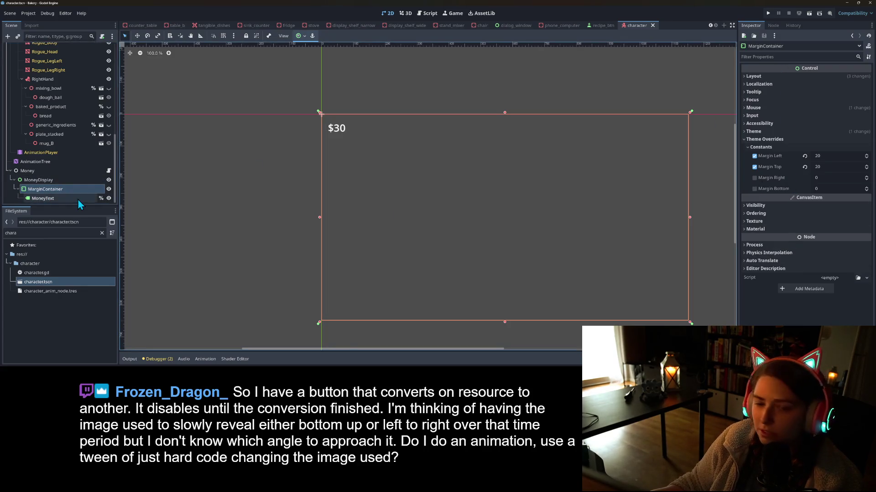
pyautogui.rightClick(39, 194)
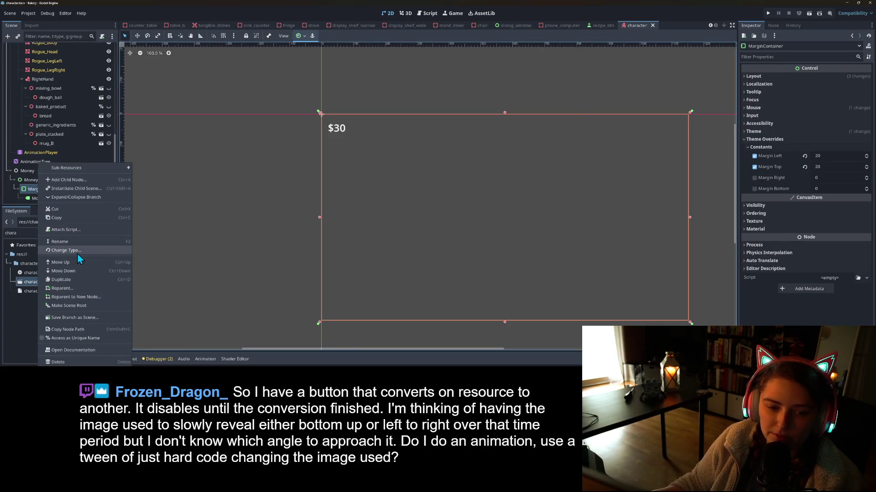
# Change the MarginContainer's type to PanelContainer and anchor it to the top-left.
pyautogui.click(78, 253)
pyautogui.write('panel')
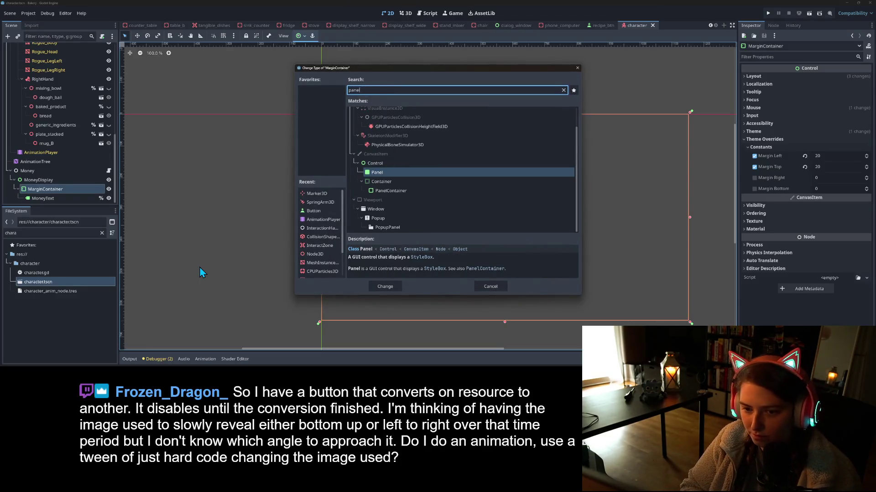
pyautogui.press('Down')
pyautogui.press('Return')
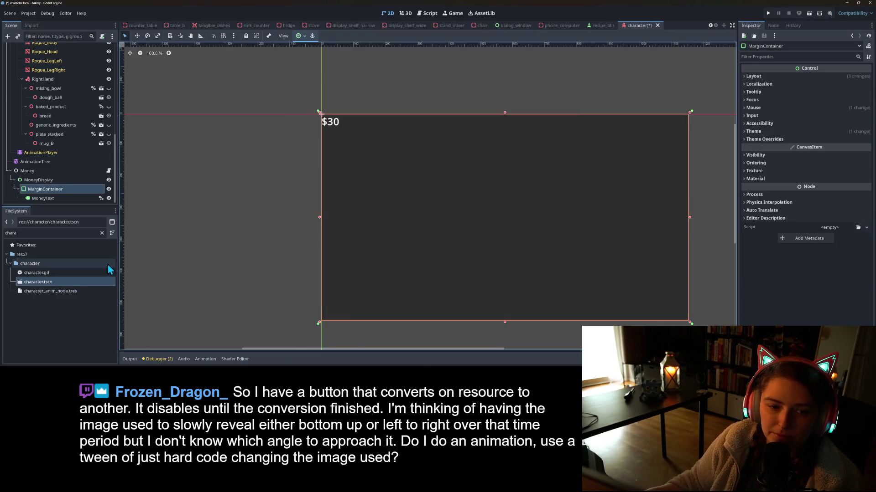
pyautogui.click(300, 35)
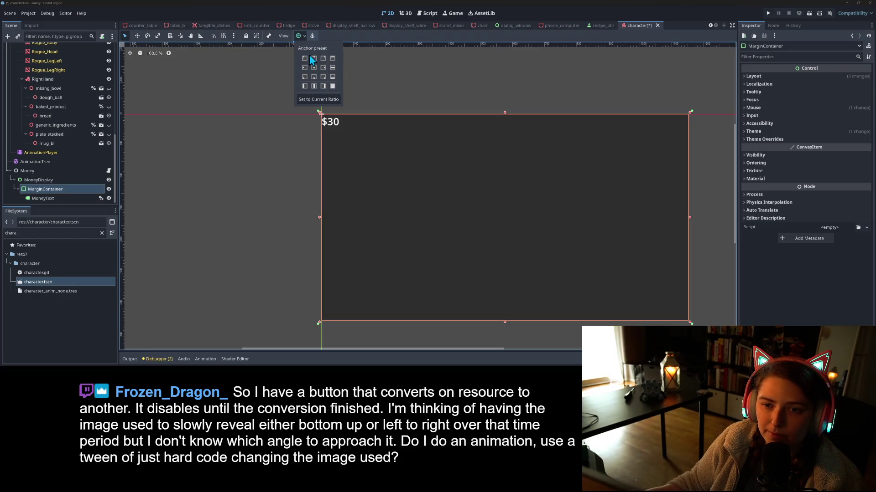
pyautogui.click(304, 59)
# Nudge the $30 money box slightly down and right with the Move tool.
pyautogui.click(43, 180)
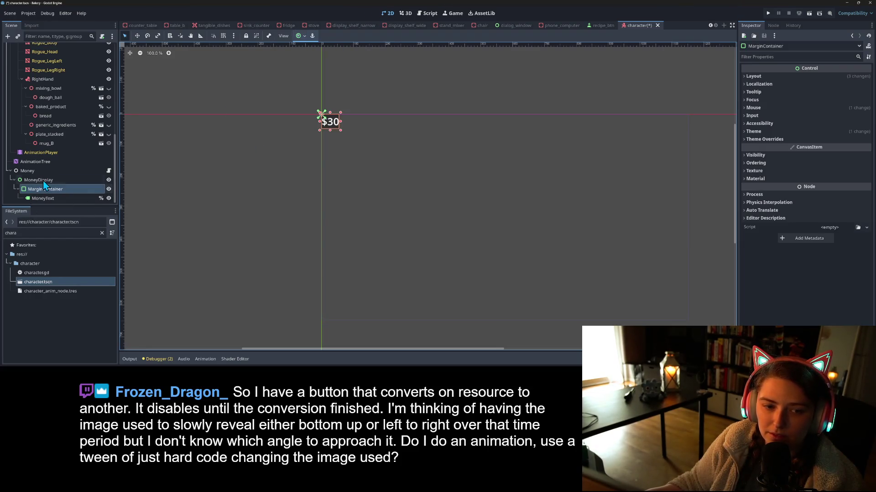
pyautogui.click(45, 180)
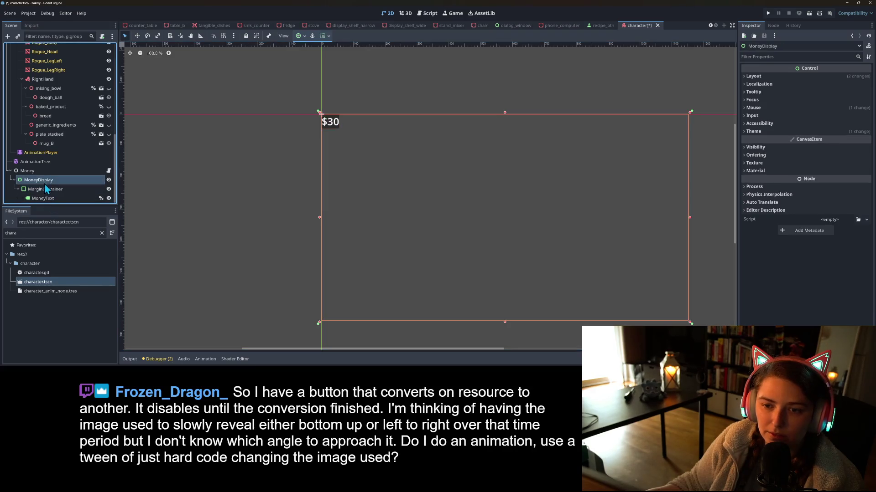
pyautogui.click(48, 199)
pyautogui.click(51, 190)
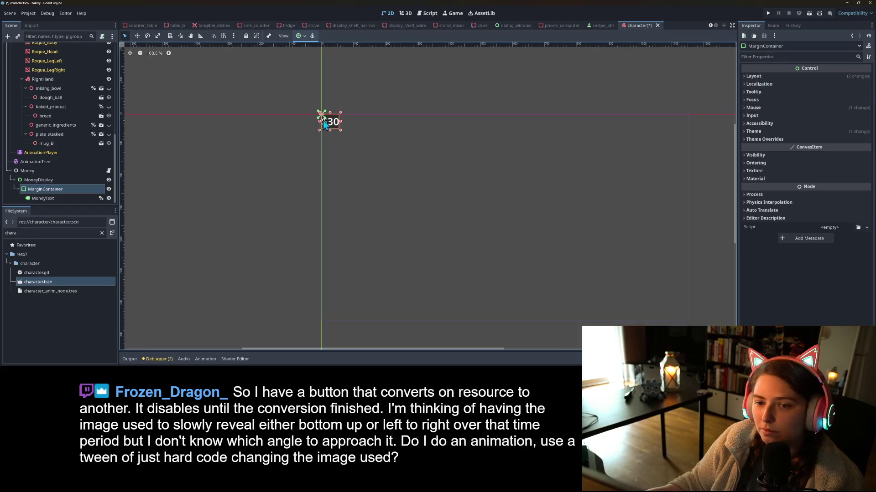
pyautogui.click(137, 36)
pyautogui.moveTo(328, 120); pyautogui.dragTo(337, 129)
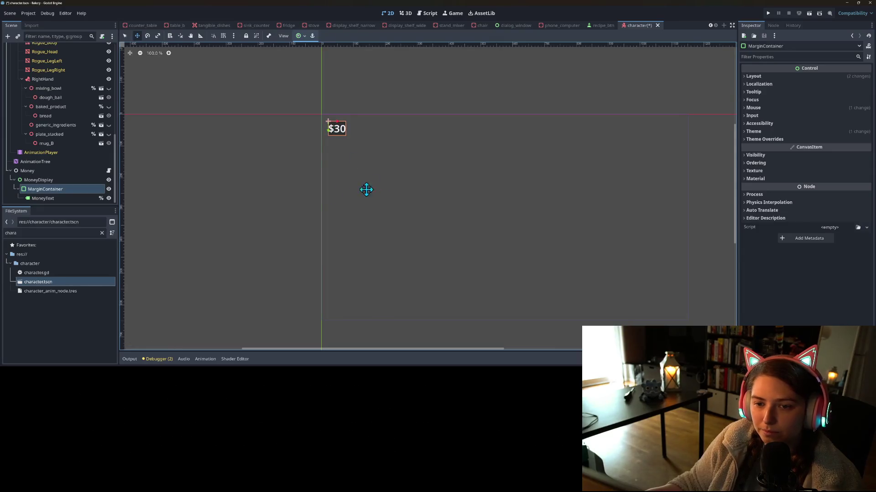
# Keep the MoneyText label at $30, save, and inspect the container's my_ui_theme.tres theme.
pyautogui.click(53, 199)
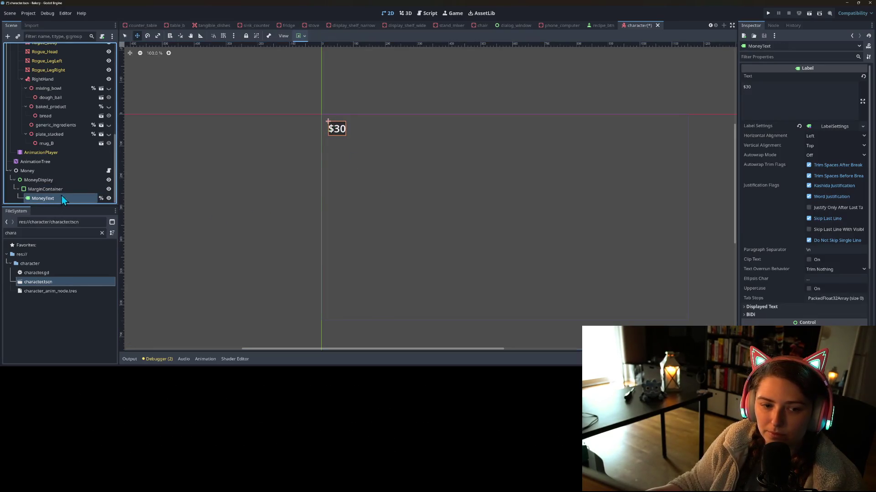
pyautogui.click(810, 97)
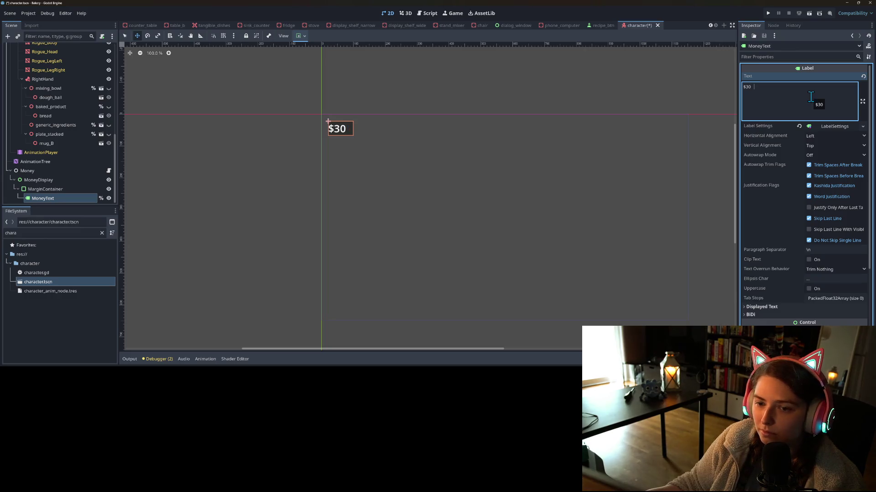
pyautogui.press('BackSpace')
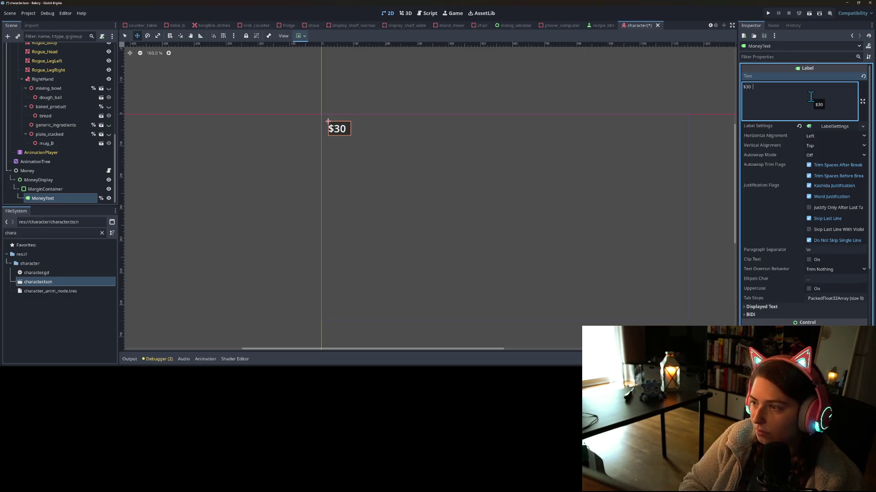
pyautogui.write('000000')
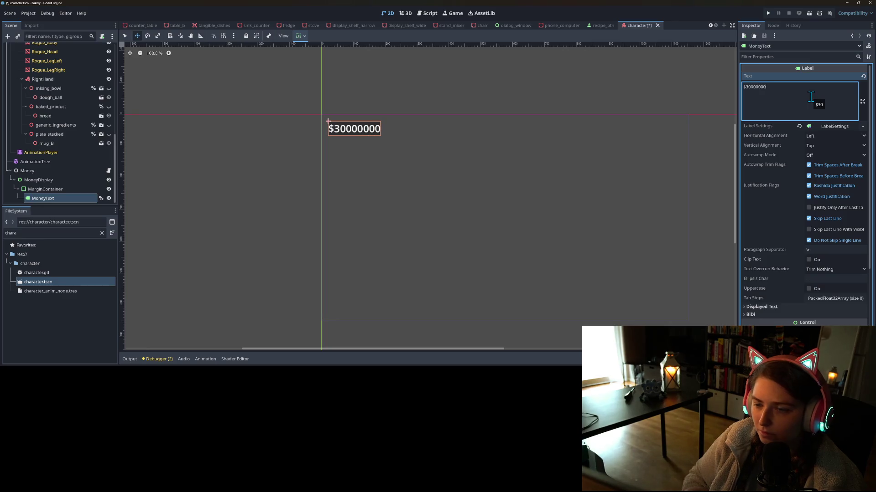
pyautogui.press('BackSpace')
pyautogui.press('BackSpace')
pyautogui.press('BackSpace')
pyautogui.hotkey('ctrl', 's')
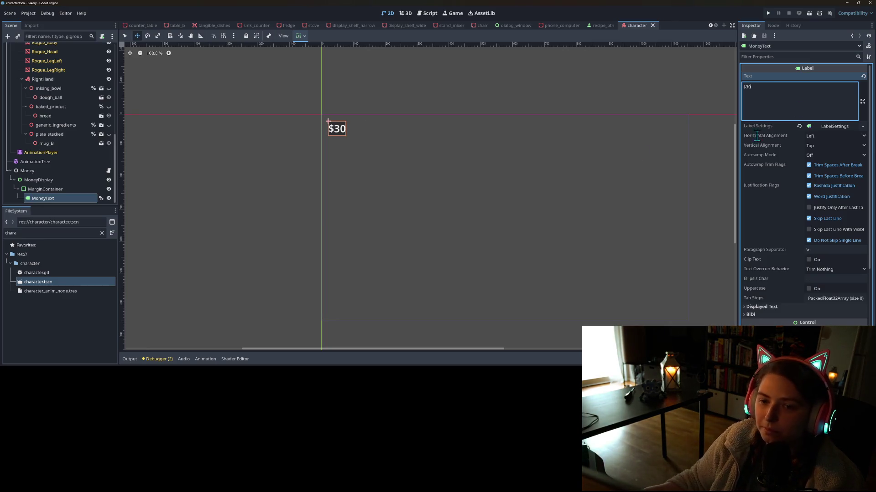
pyautogui.click(73, 188)
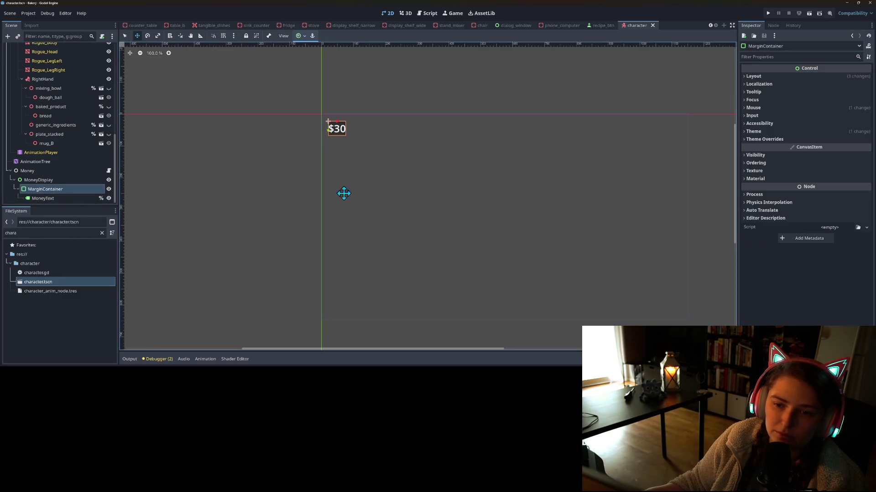
pyautogui.click(771, 132)
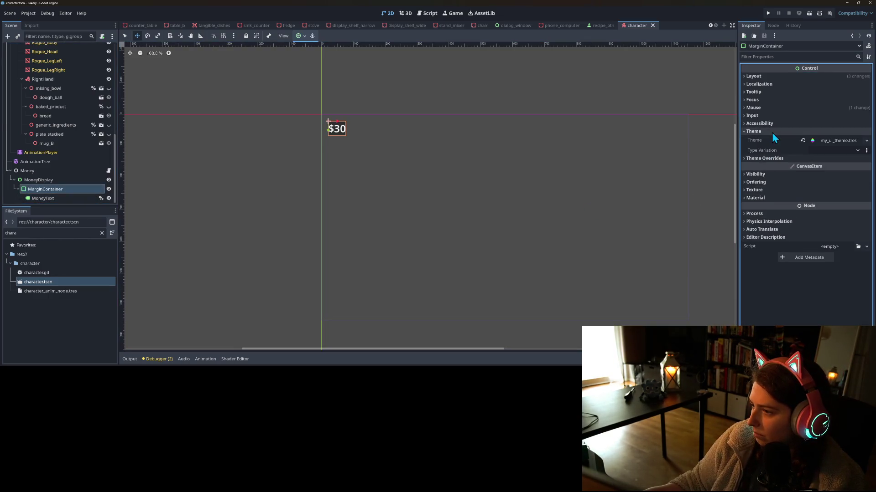
# Rename the money text's container node to PanelContainer and save character.tscn.
pyautogui.rightClick(62, 188)
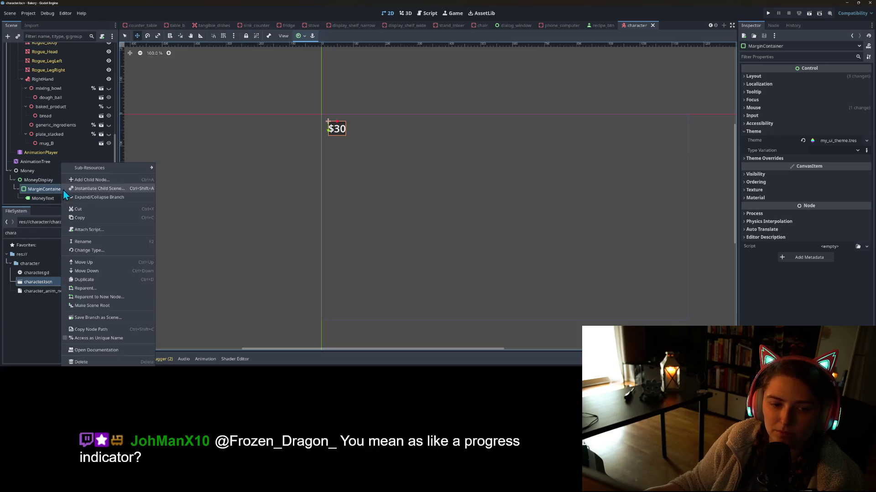
pyautogui.click(83, 242)
pyautogui.write('PanelContainer')
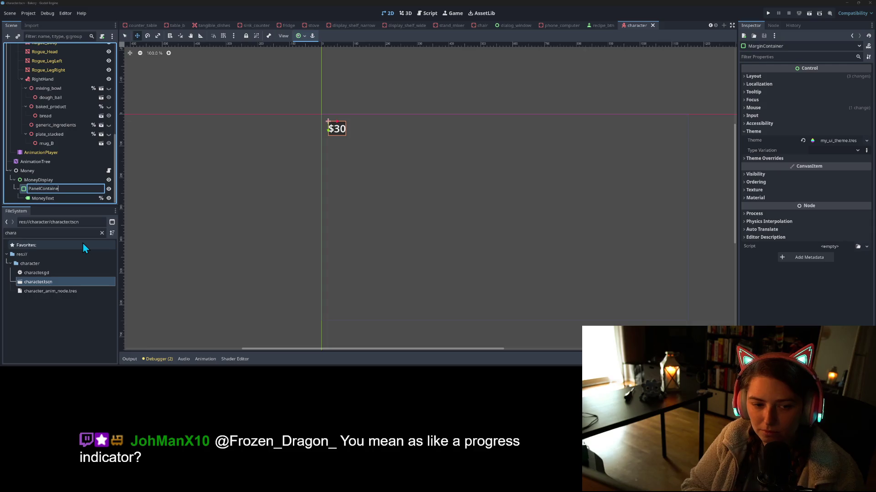
pyautogui.press('Return')
pyautogui.hotkey('ctrl', 's')
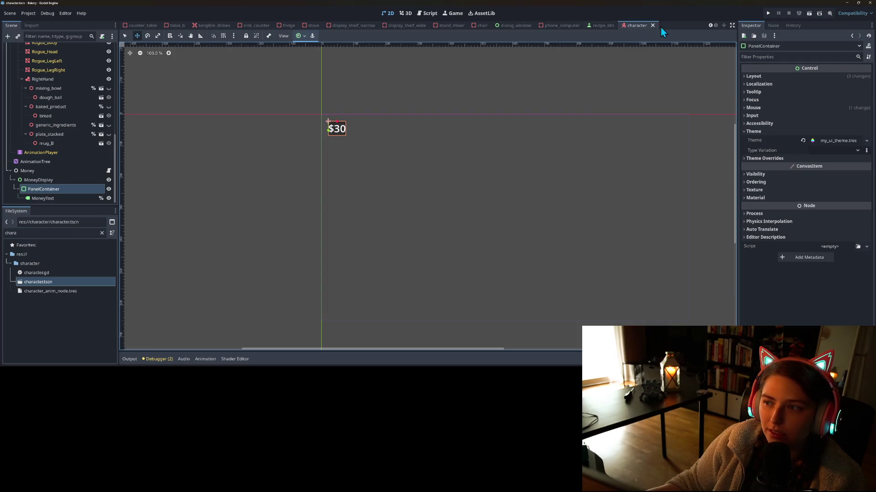
# Create a new scene with a TextureProgressBar root node, found by searching 'progr'.
pyautogui.click(724, 26)
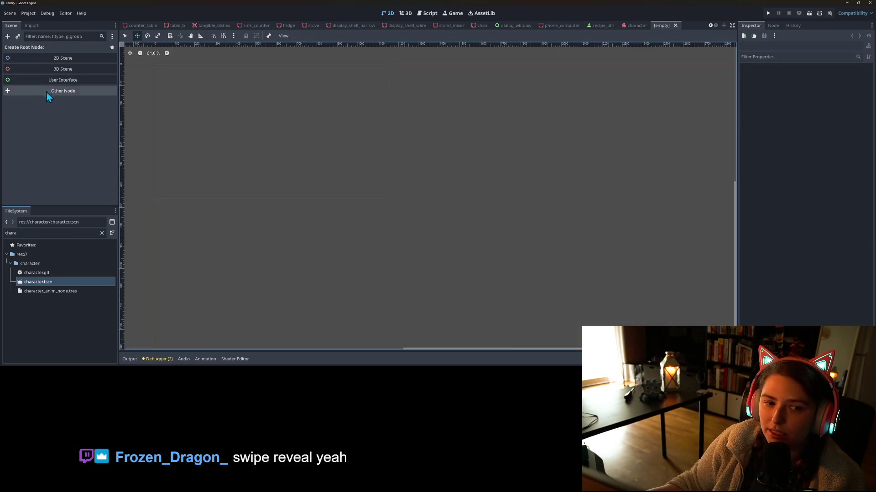
pyautogui.click(45, 91)
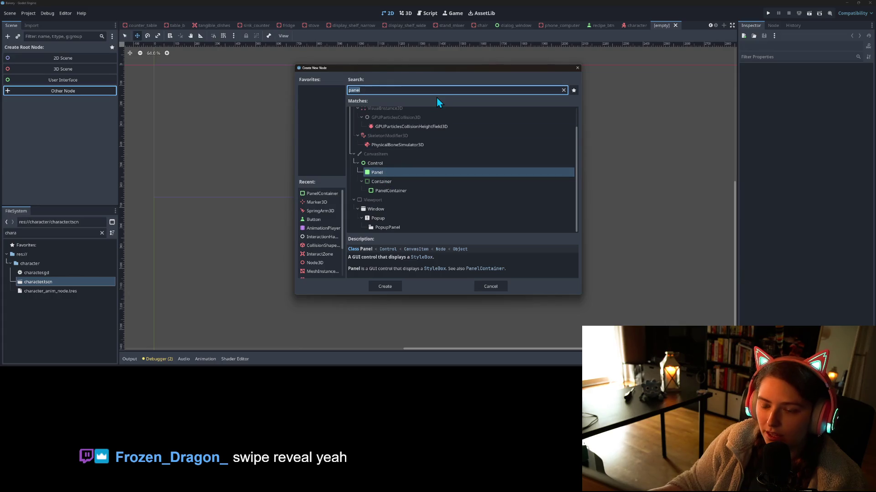
pyautogui.write('progr')
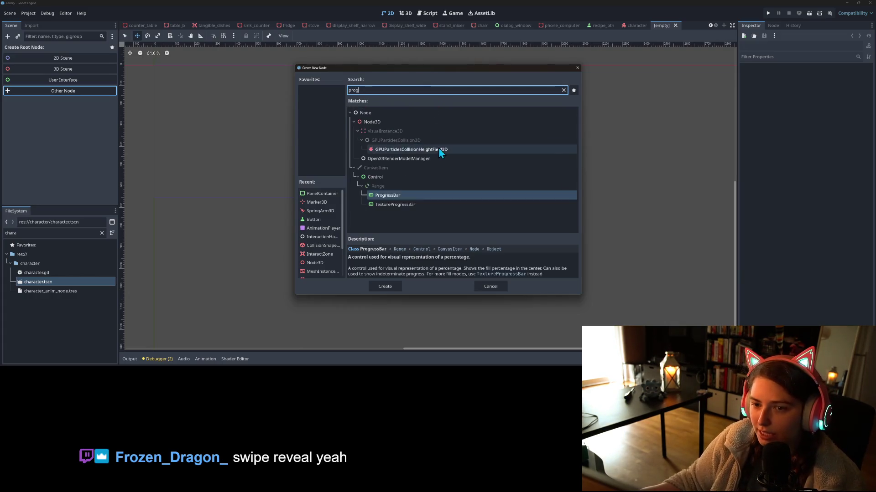
pyautogui.click(425, 178)
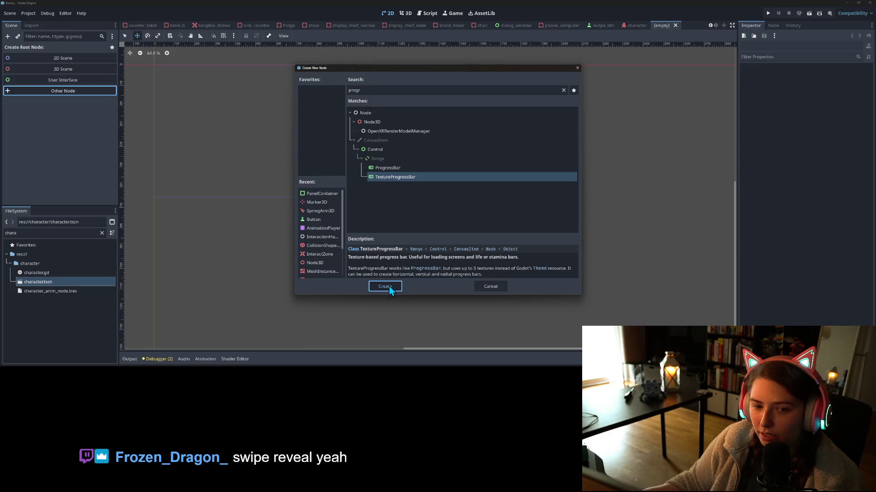
pyautogui.click(388, 286)
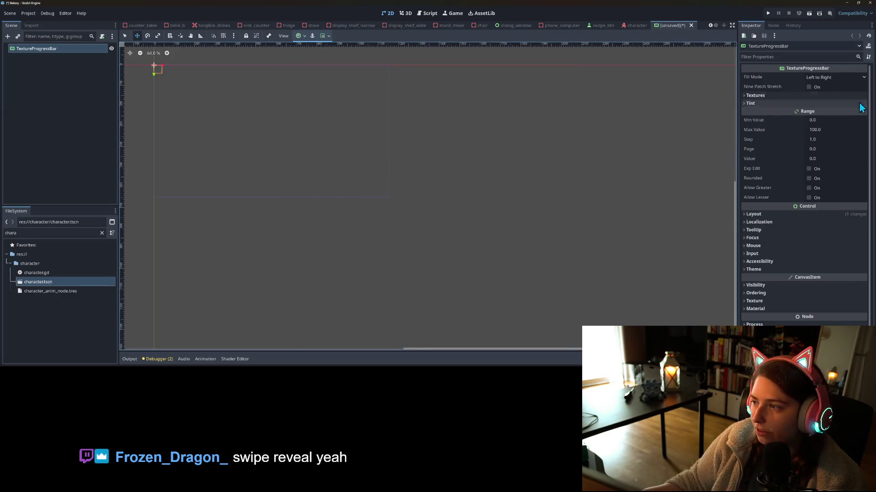
# Assign the tiny treats texture to Under and the rogue texture to Over.
pyautogui.click(794, 96)
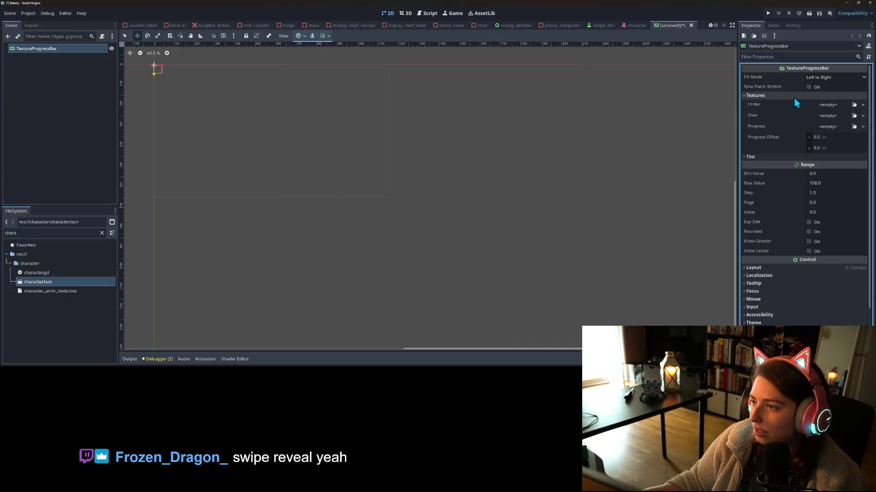
pyautogui.click(854, 105)
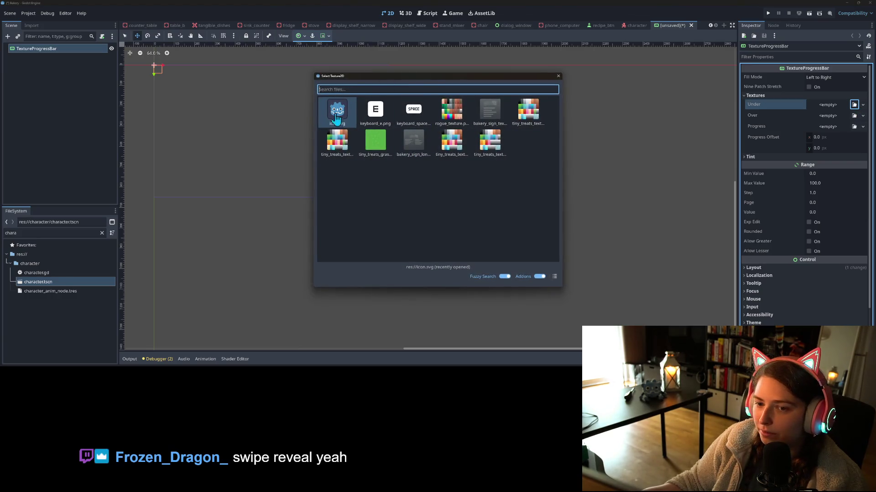
pyautogui.doubleClick(455, 145)
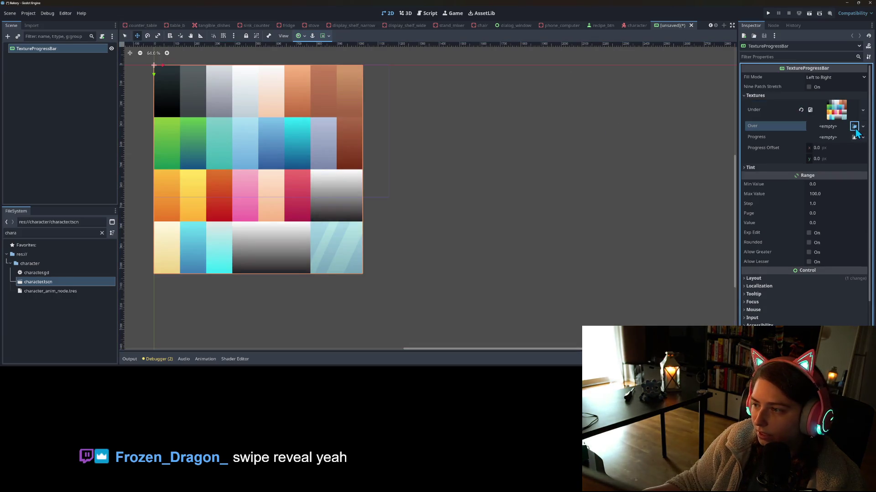
pyautogui.click(854, 126)
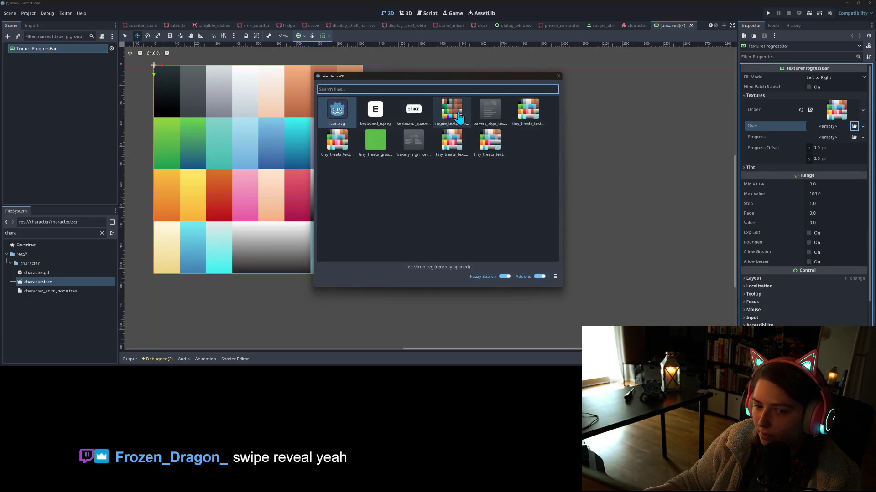
pyautogui.doubleClick(458, 111)
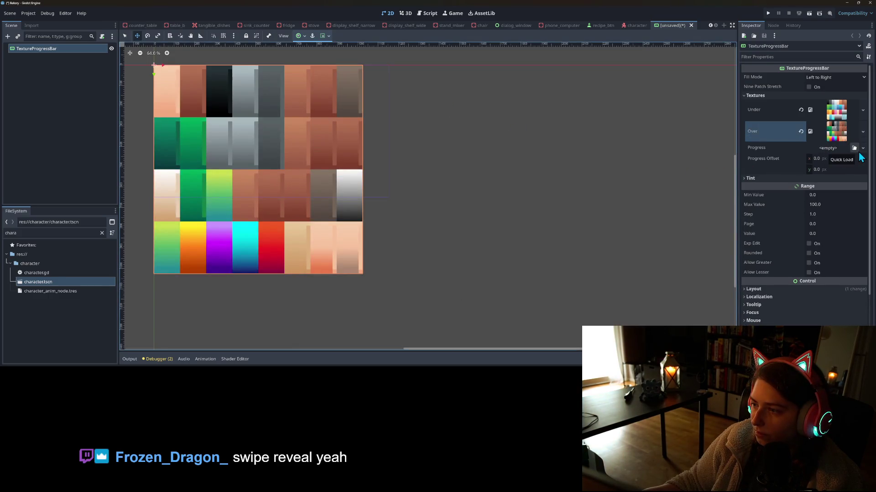
# Set the progress bar Value to 50 and load the rogue texture into Progress.
pyautogui.click(816, 234)
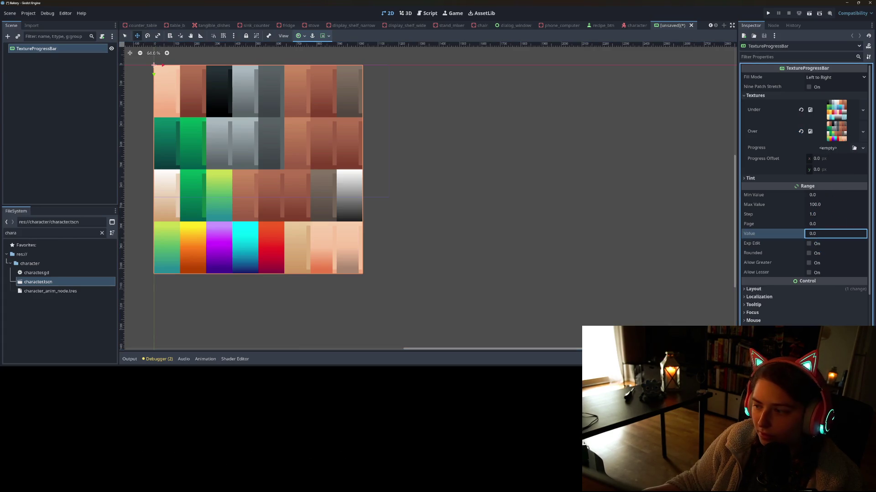
pyautogui.write('5')
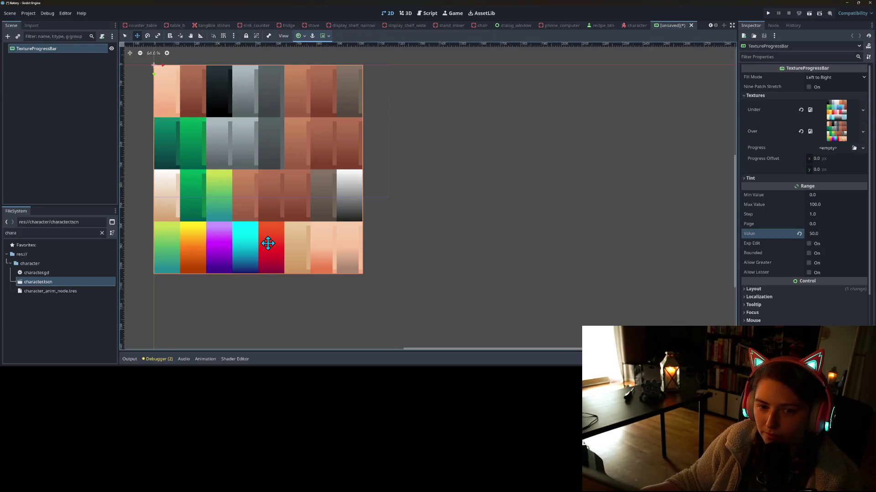
pyautogui.scroll(-2, 268, 242)
pyautogui.scroll(2, 283, 250)
pyautogui.scroll(2, 357, 273)
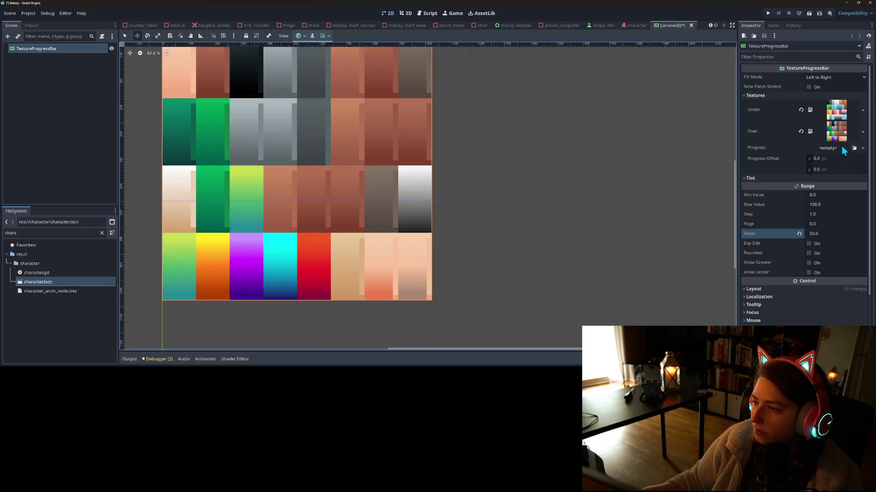
pyautogui.click(853, 147)
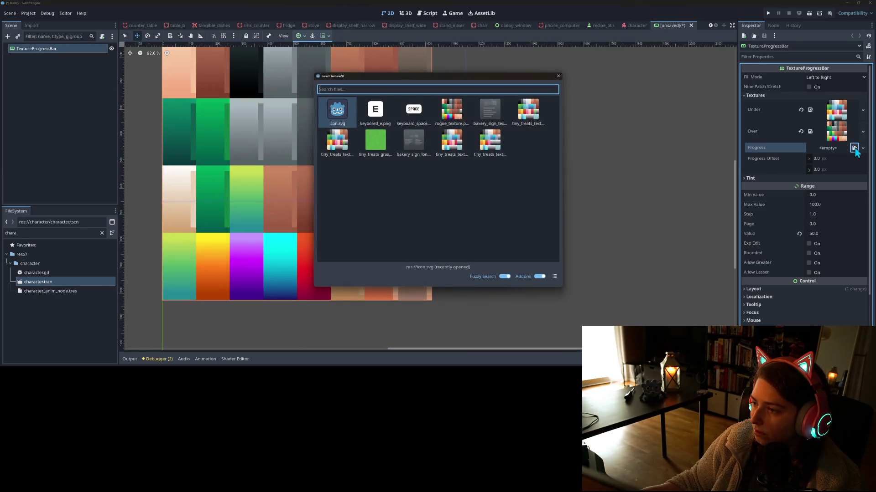
pyautogui.doubleClick(470, 116)
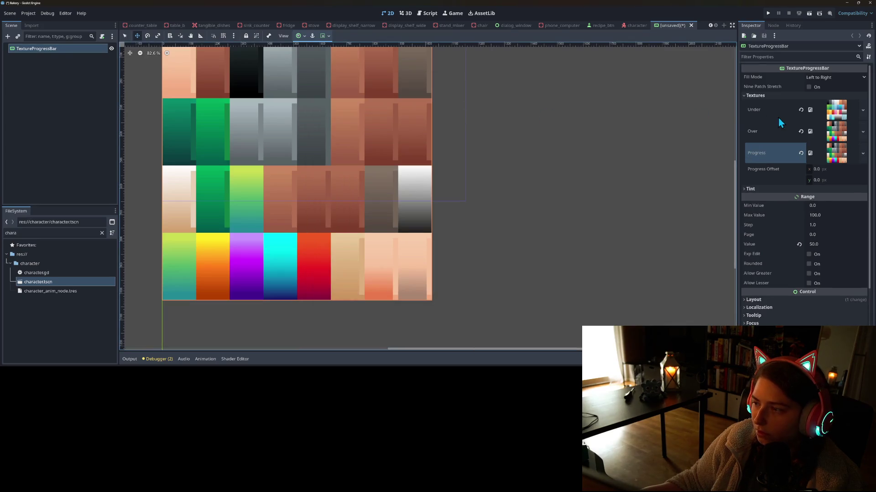
# Clear the Over texture and drag the Value down to 48.
pyautogui.click(801, 131)
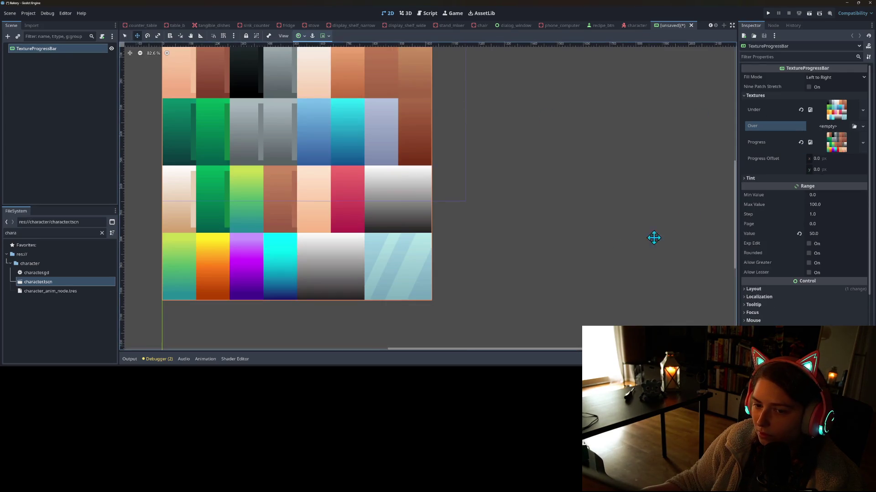
pyautogui.scroll(-2, 423, 234)
pyautogui.scroll(-1, 423, 233)
pyautogui.moveTo(836, 233); pyautogui.dragTo(826, 232)
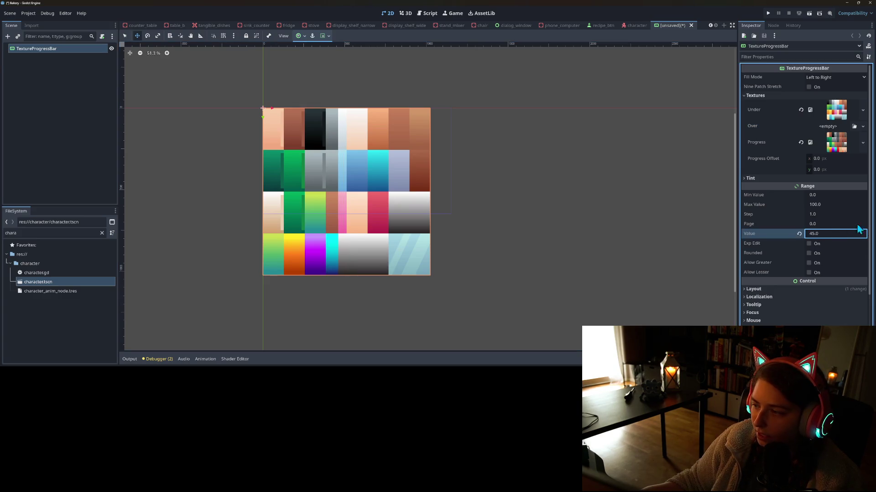
# Set the range Step to 10 and lower the Value by one step.
pyautogui.click(819, 205)
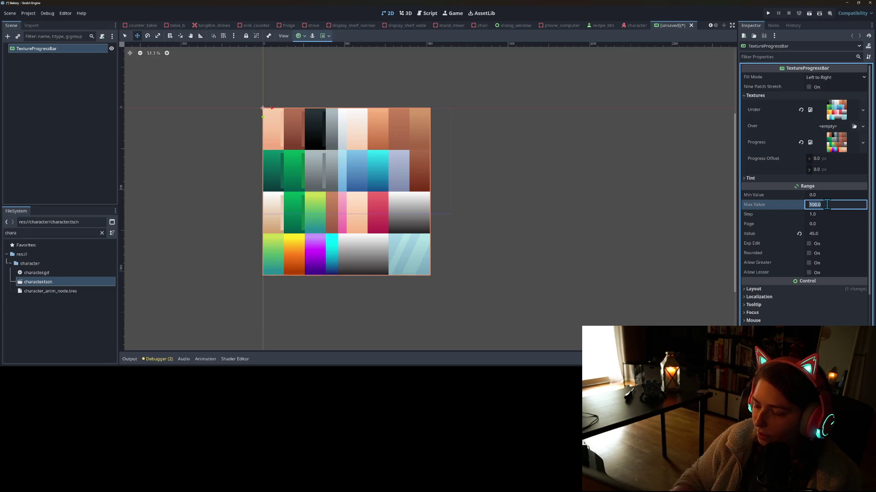
pyautogui.click(831, 214)
pyautogui.write('10')
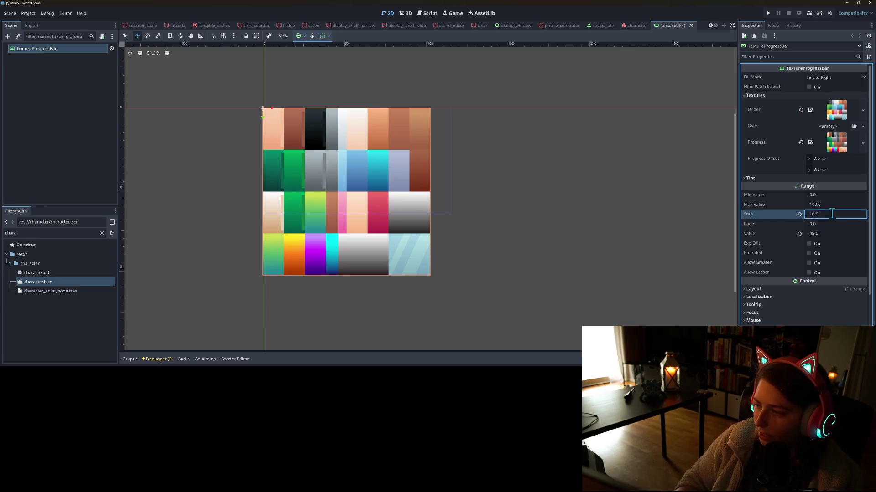
pyautogui.press('Tab')
pyautogui.press('Tab')
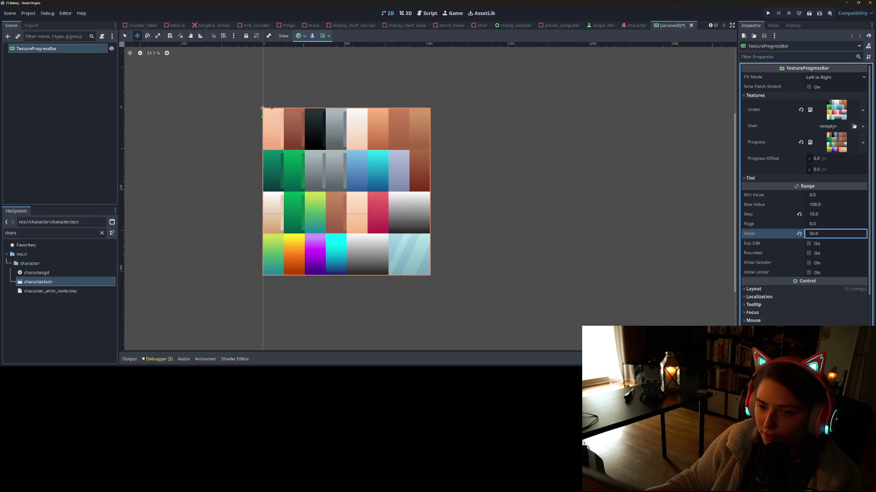
pyautogui.press('Down')
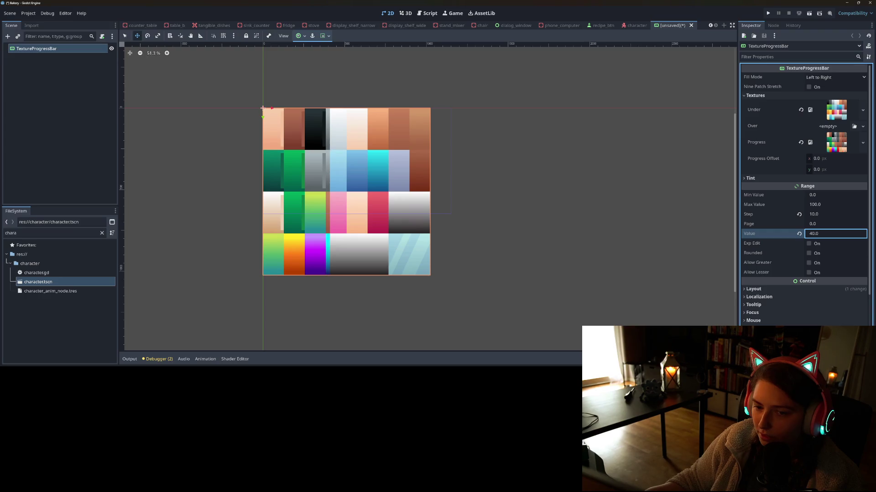
# Return Step to 1 and nudge the Value up and down, ending at 71.
pyautogui.click(814, 213)
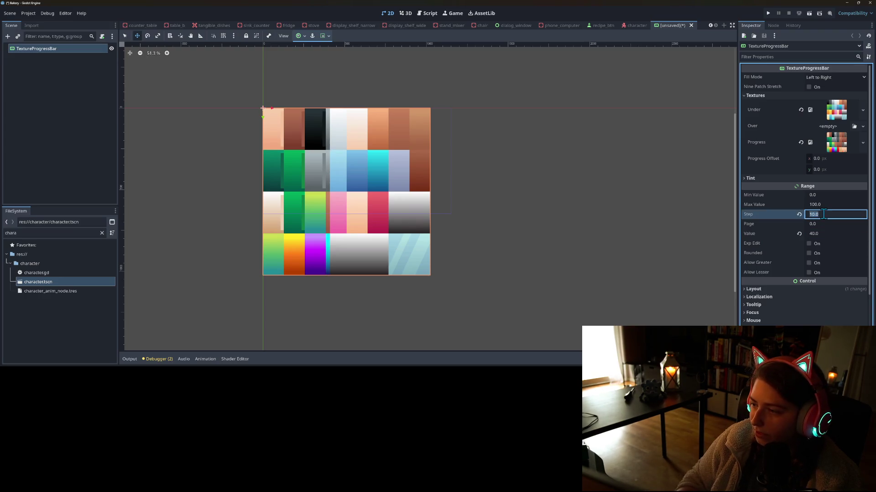
pyautogui.write('1')
pyautogui.press('Tab')
pyautogui.press('Tab')
pyautogui.press('Down')
pyautogui.press('Down')
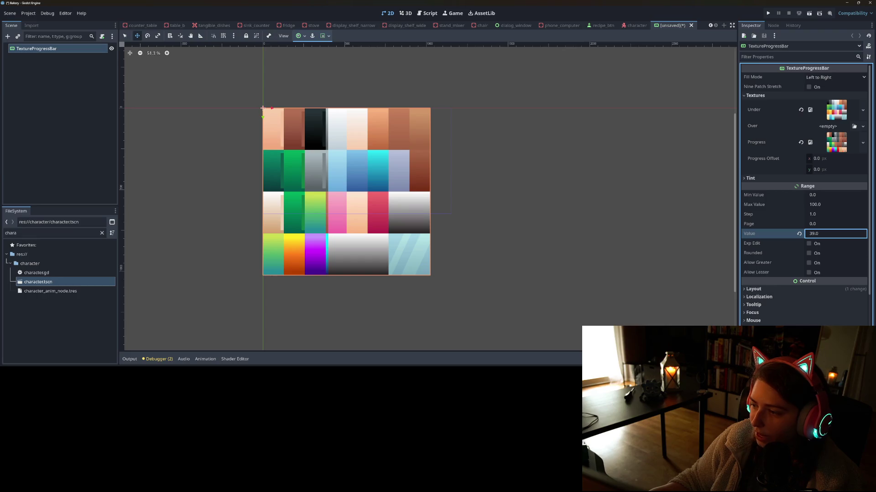
pyautogui.press('Down')
pyautogui.press('Down')
pyautogui.press('Down')
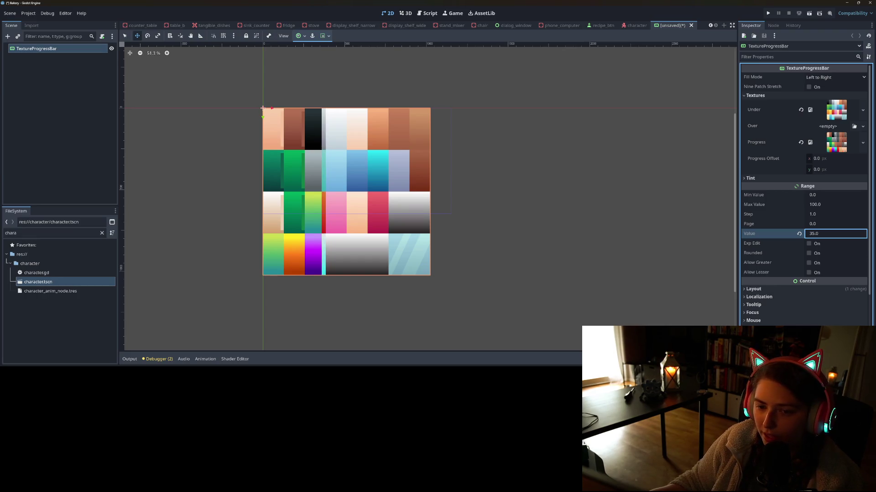
pyautogui.press('Up')
pyautogui.press('Up')
pyautogui.press('Up')
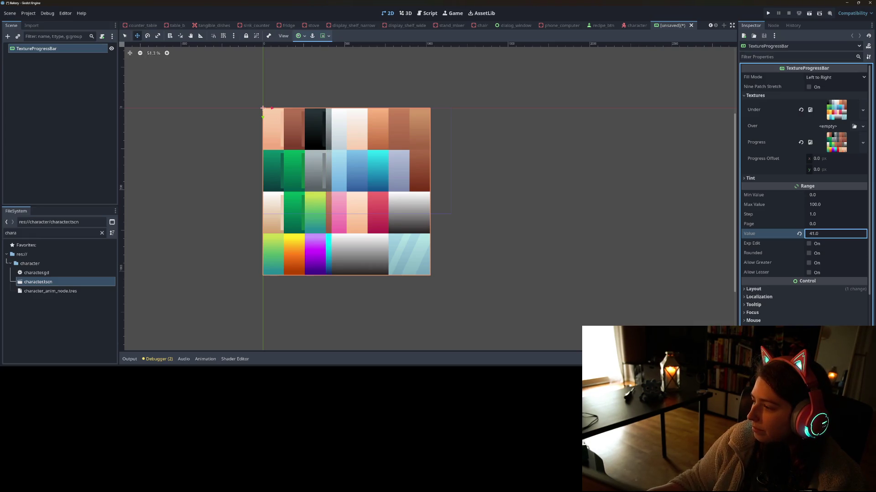
pyautogui.press('Up')
pyautogui.press('Up')
pyautogui.press('Up')
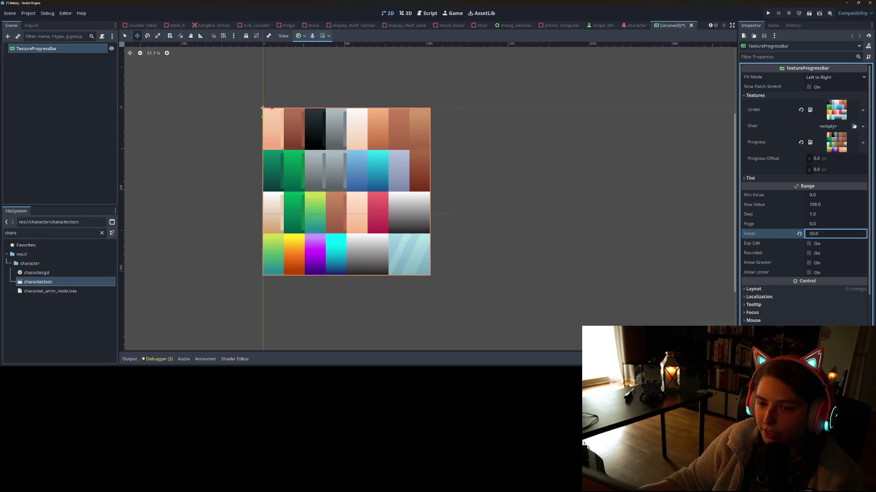
pyautogui.press('Up')
pyautogui.press('Up')
pyautogui.press('Up')
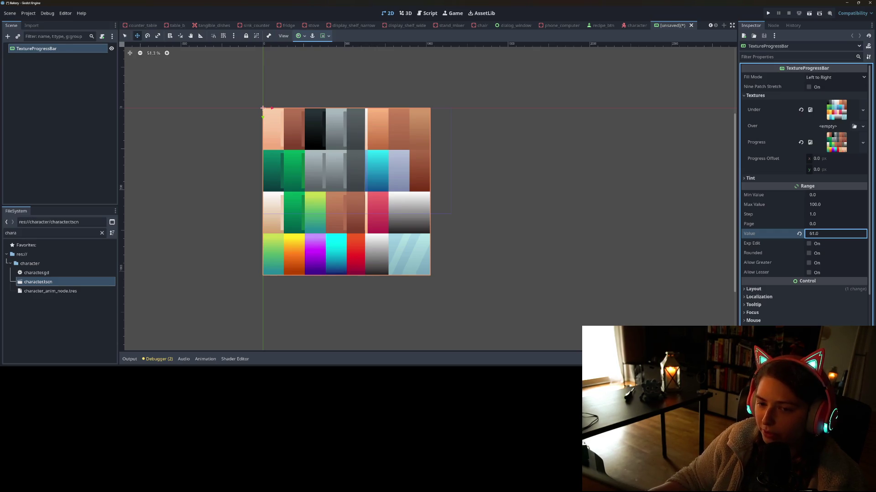
pyautogui.press('Up')
pyautogui.press('Up')
pyautogui.press('Up')
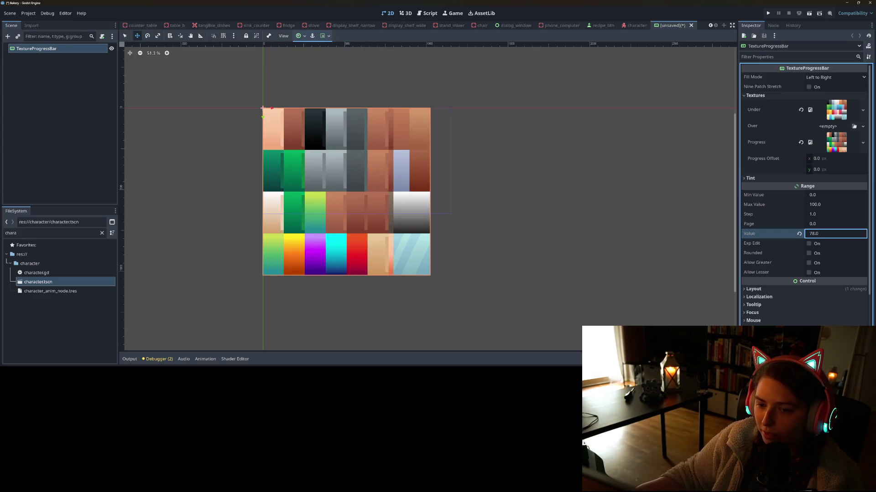
pyautogui.press('Down')
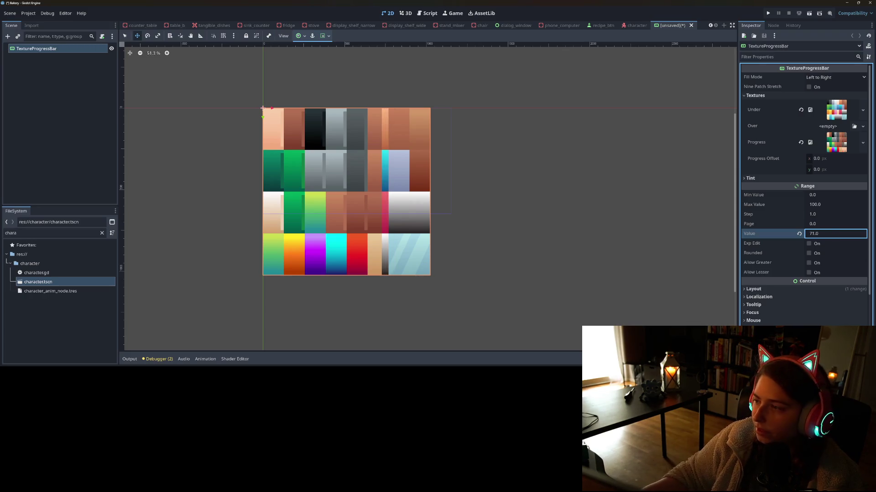
# Quick-load the Godot icon.svg and move it into the Progress texture slot, clearing Over.
pyautogui.click(862, 110)
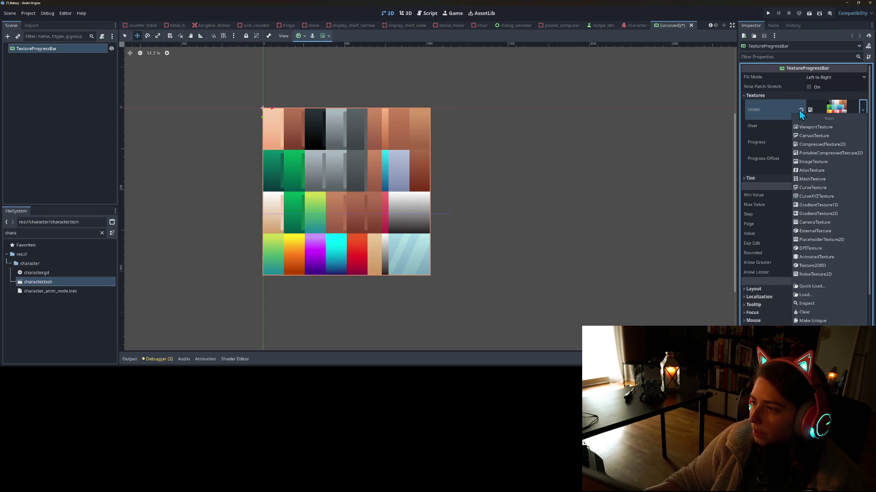
pyautogui.click(811, 287)
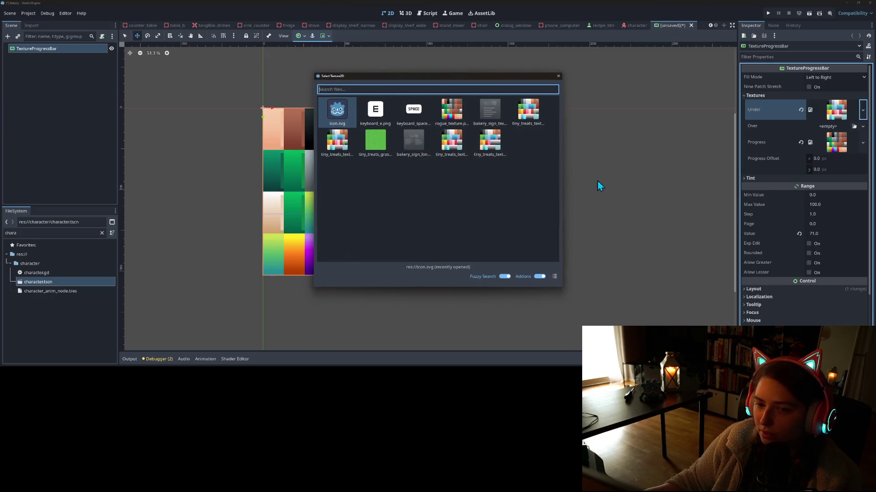
pyautogui.doubleClick(321, 117)
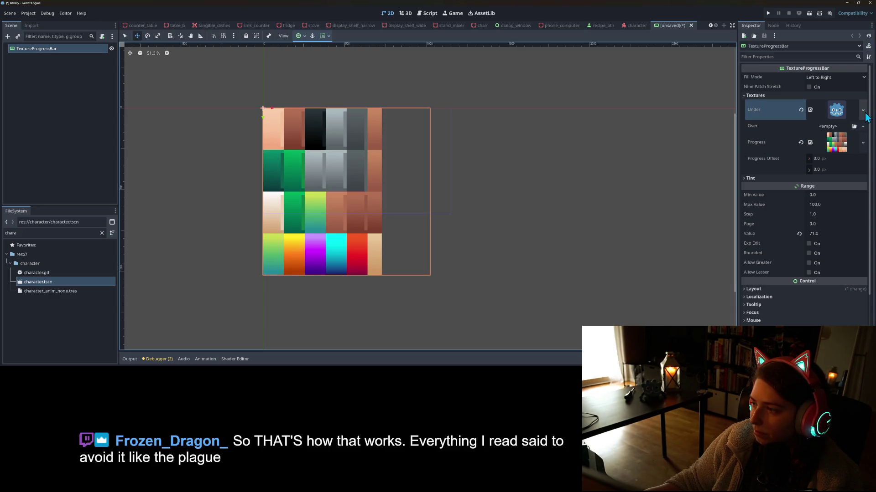
pyautogui.moveTo(838, 117)
pyautogui.mouseDown()
pyautogui.moveTo(837, 131)
pyautogui.moveTo(833, 111)
pyautogui.moveTo(836, 152)
pyautogui.mouseUp()
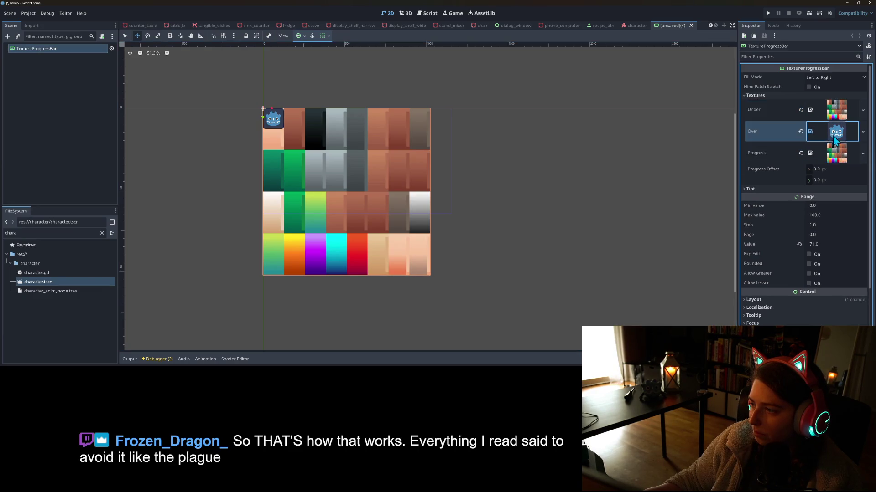
pyautogui.click(800, 131)
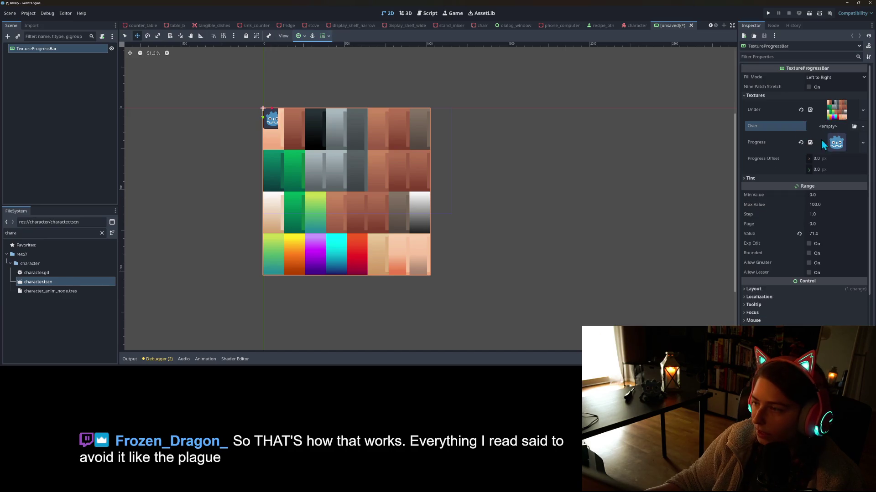
pyautogui.click(836, 143)
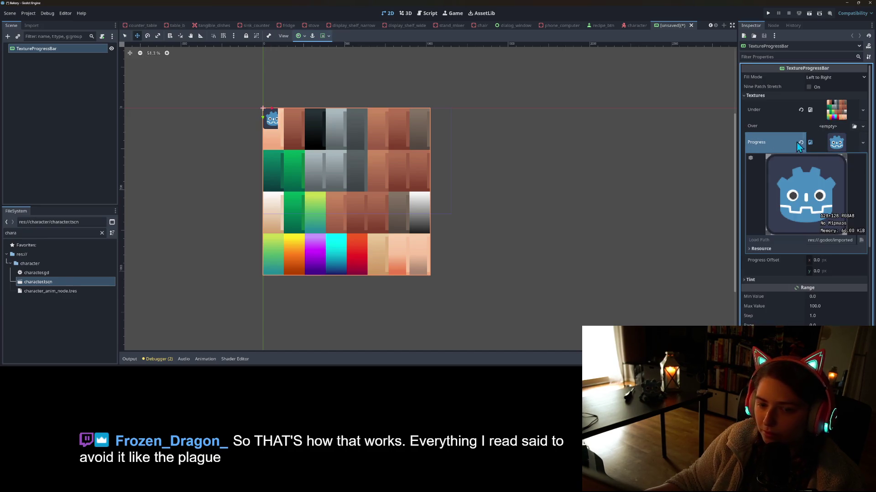
pyautogui.click(817, 137)
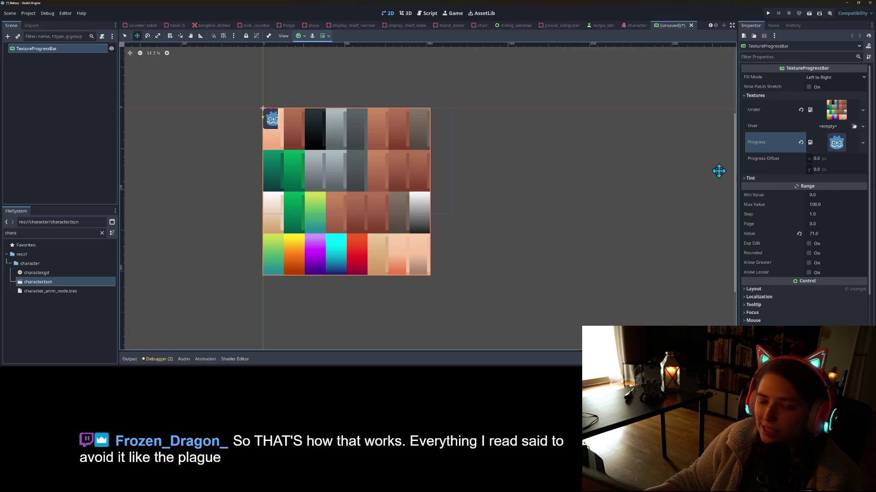
# Lower the progress bar Value to 62.
pyautogui.click(821, 234)
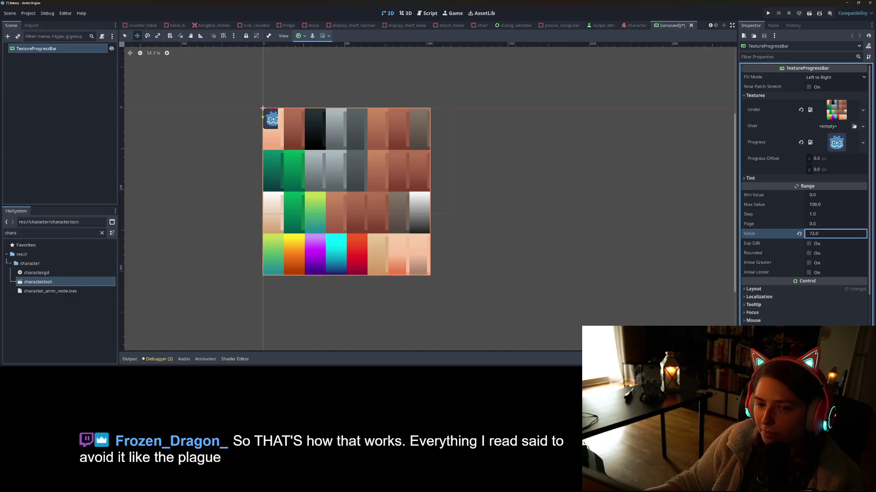
pyautogui.press('Down')
pyautogui.press('Down')
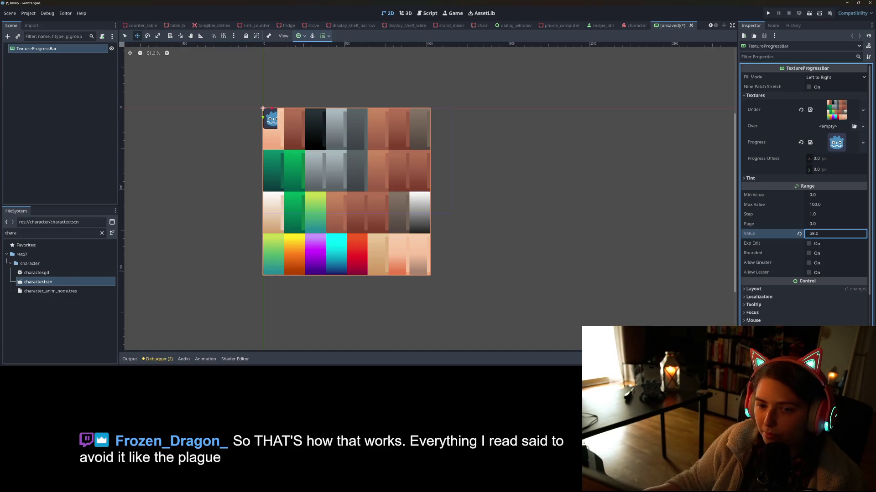
pyautogui.press('Down')
pyautogui.press('Down')
pyautogui.press('Return')
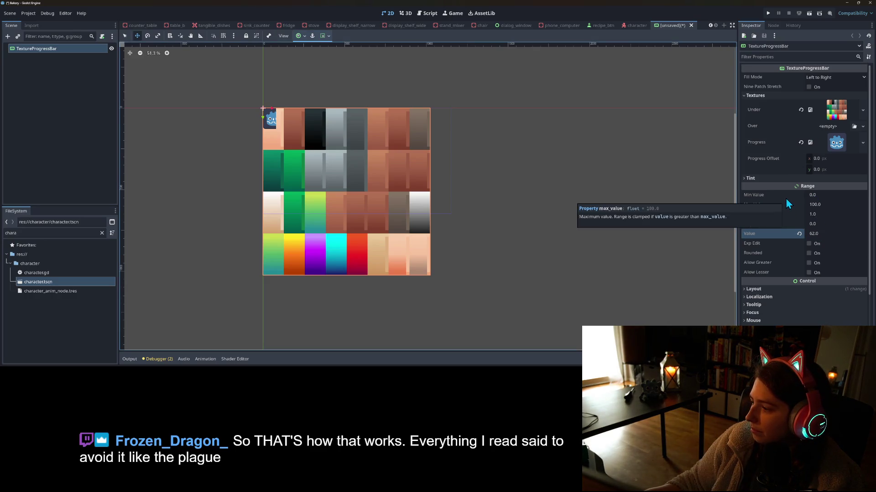
pyautogui.moveTo(761, 147)
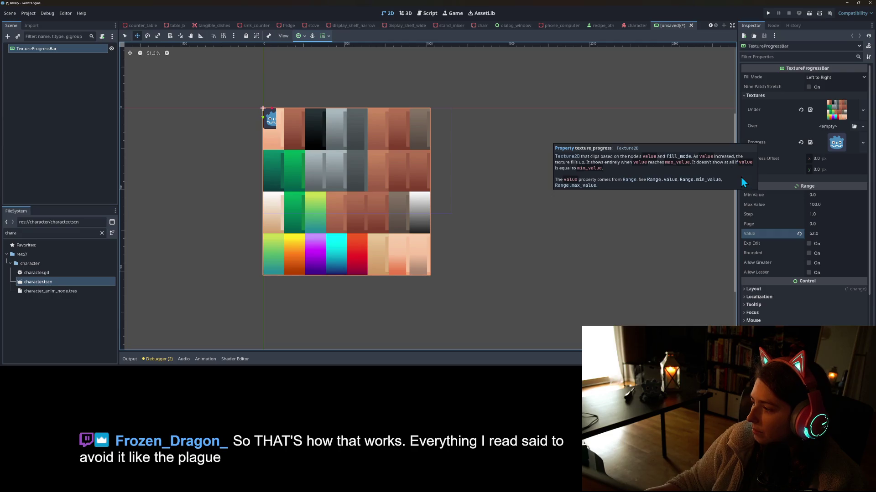
pyautogui.click(838, 78)
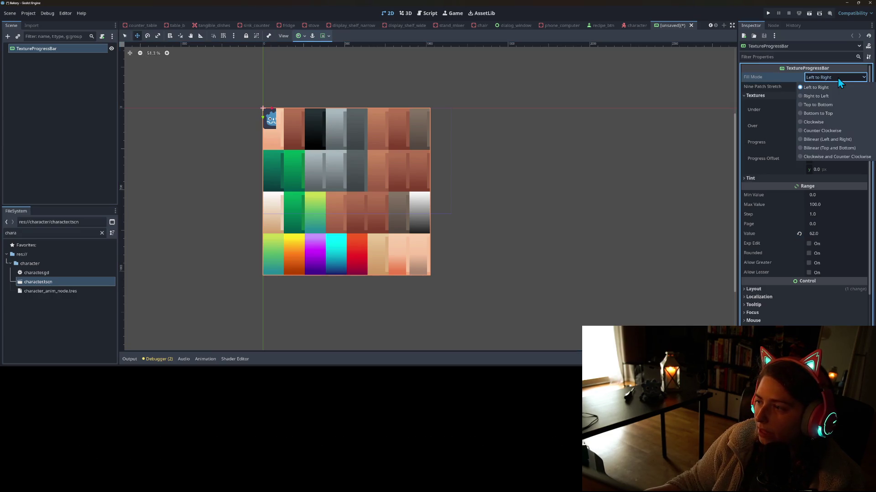
# Try Clockwise and Bilinear Left-and-Right fill modes, drag Value to 39, then pick Top to Bottom.
pyautogui.click(836, 123)
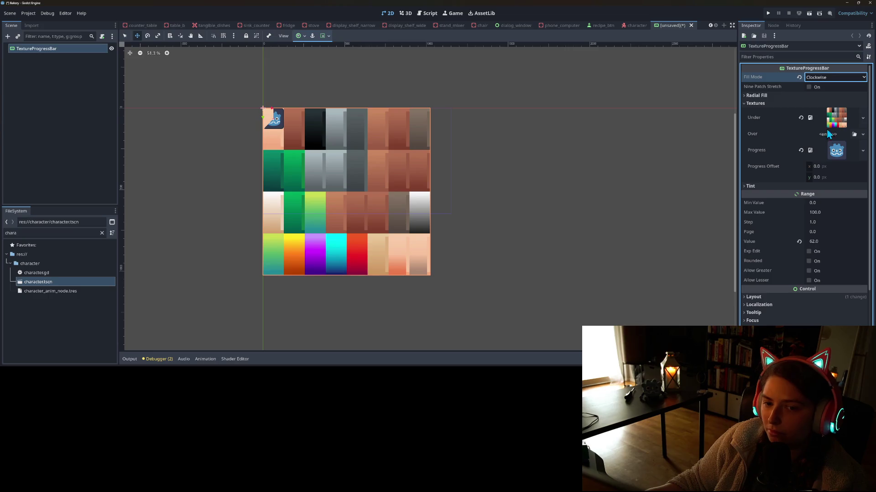
pyautogui.click(822, 78)
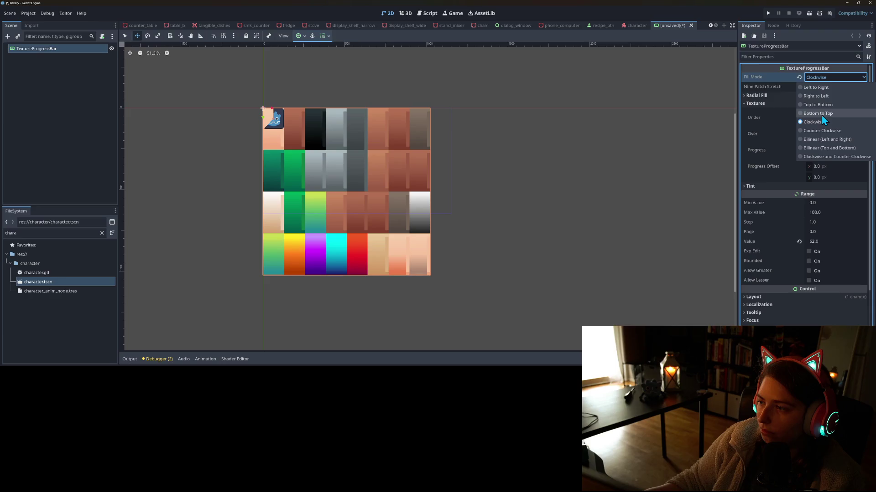
pyautogui.click(853, 139)
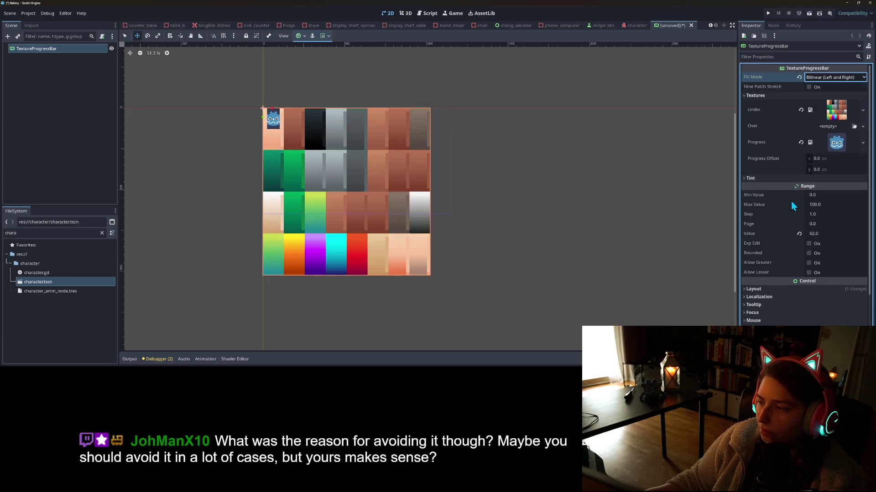
pyautogui.moveTo(815, 234)
pyautogui.mouseDown()
pyautogui.moveTo(793, 235)
pyautogui.moveTo(829, 235)
pyautogui.mouseUp()
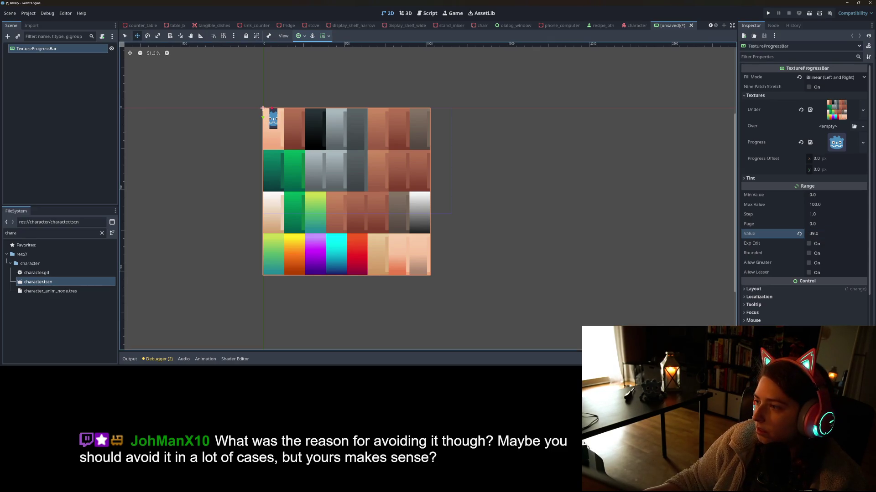
pyautogui.click(829, 78)
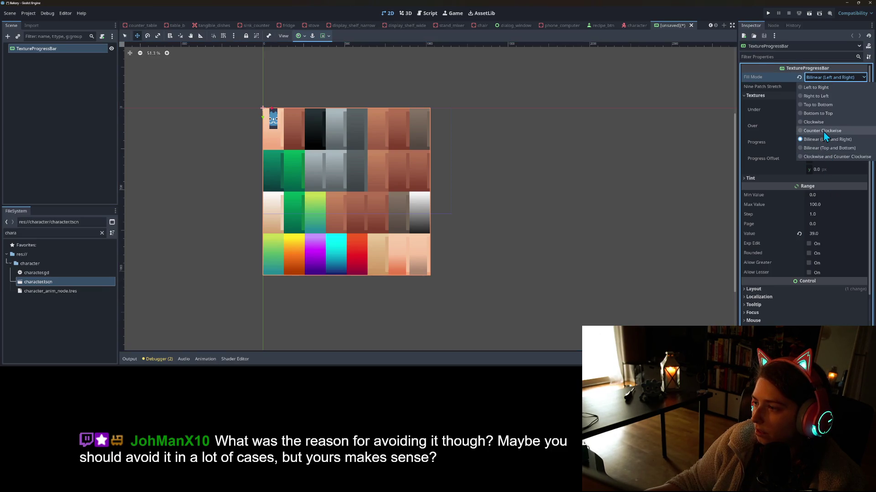
pyautogui.click(821, 106)
# Set Fill Mode back to Left to Right, then close the test scene with Don't Save.
pyautogui.click(802, 78)
pyautogui.click(794, 88)
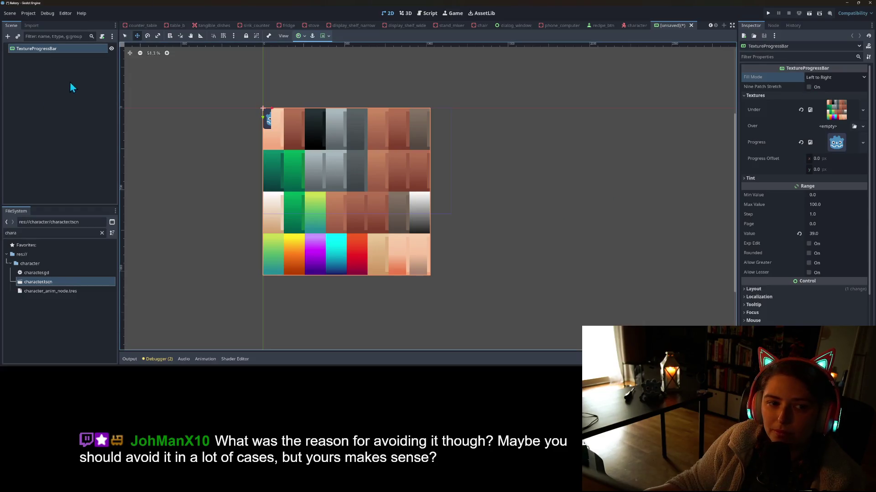
pyautogui.click(690, 25)
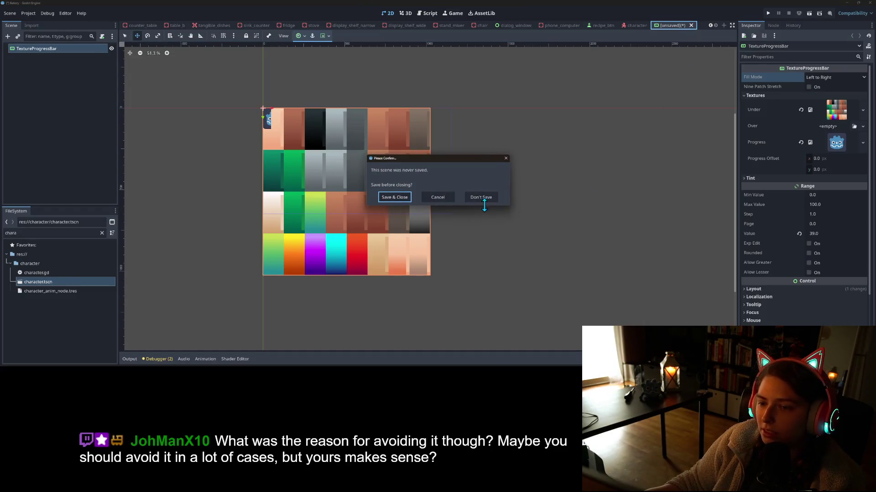
pyautogui.click(485, 197)
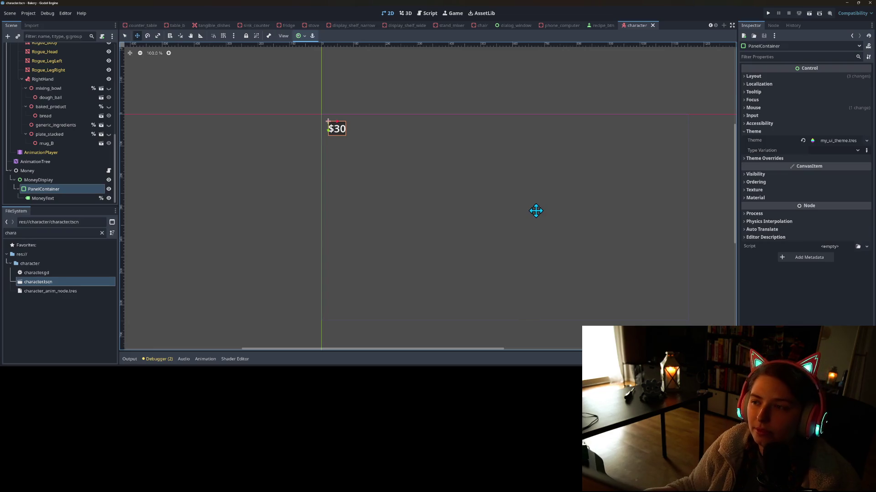
# Set the money PanelContainer's Transform Position x to 22, making it 22 × 22.
pyautogui.scroll(-2, 528, 217)
pyautogui.scroll(2, 389, 182)
pyautogui.moveTo(389, 181); pyautogui.dragTo(259, 182)
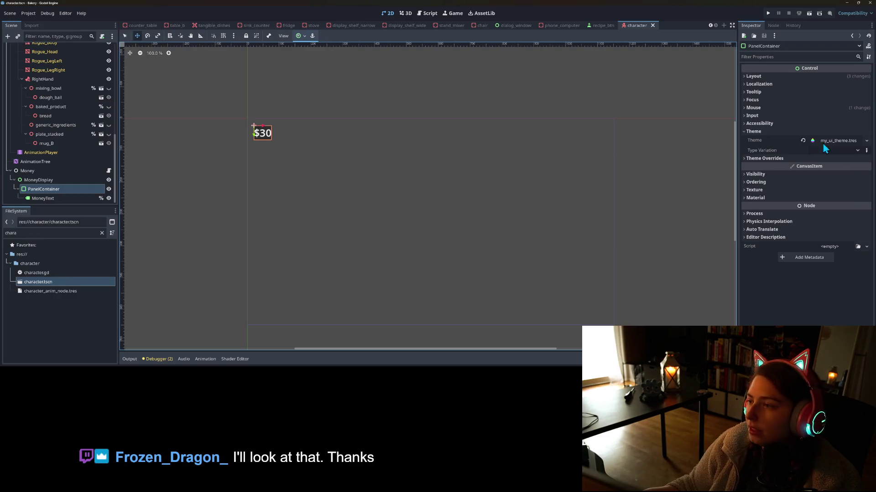
pyautogui.click(765, 77)
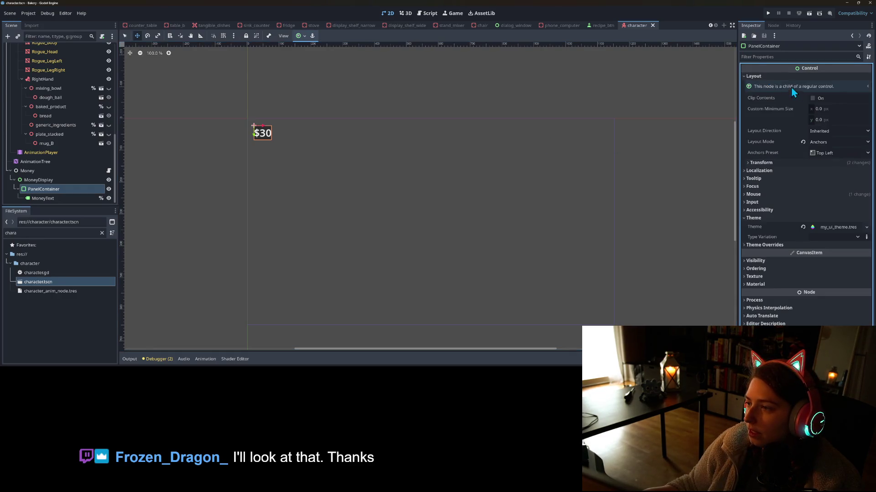
pyautogui.click(787, 163)
pyautogui.click(847, 171)
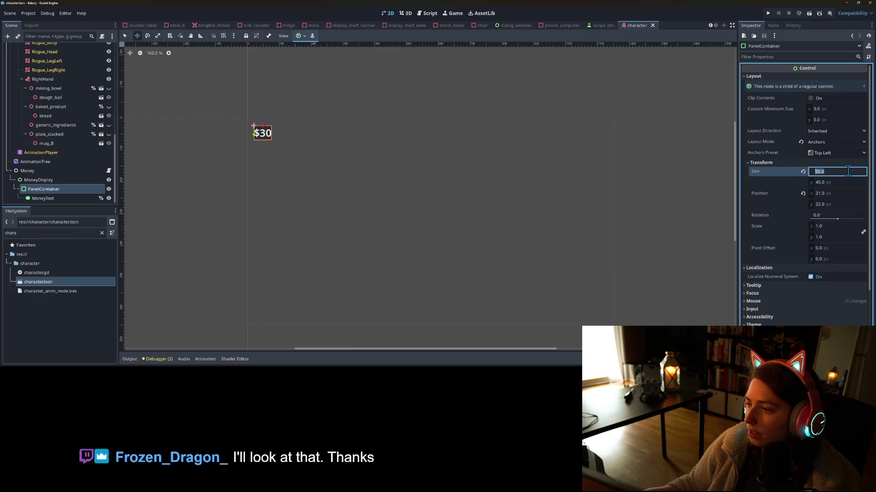
pyautogui.click(839, 193)
pyautogui.write('2')
pyautogui.press('Return')
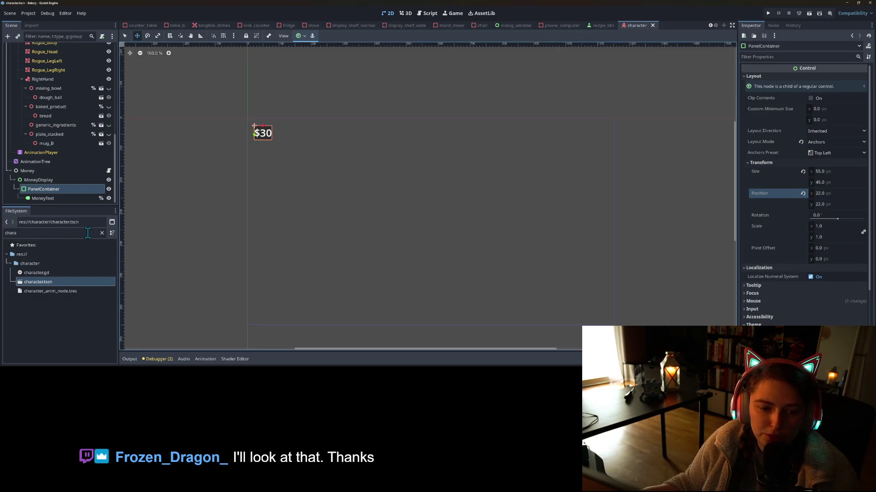
pyautogui.click(101, 234)
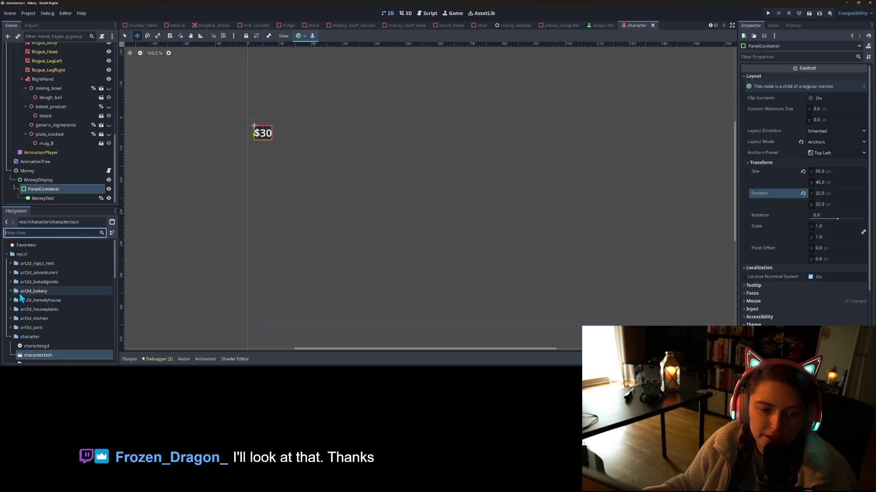
# Open the project's res:// root in Windows File Explorer via Open in File Manager.
pyautogui.click(10, 338)
pyautogui.click(50, 264)
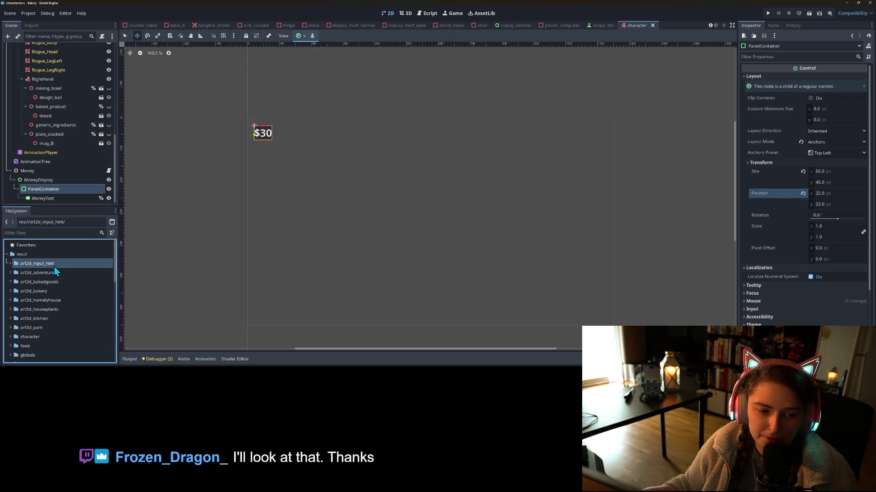
pyautogui.rightClick(20, 255)
pyautogui.moveTo(41, 258)
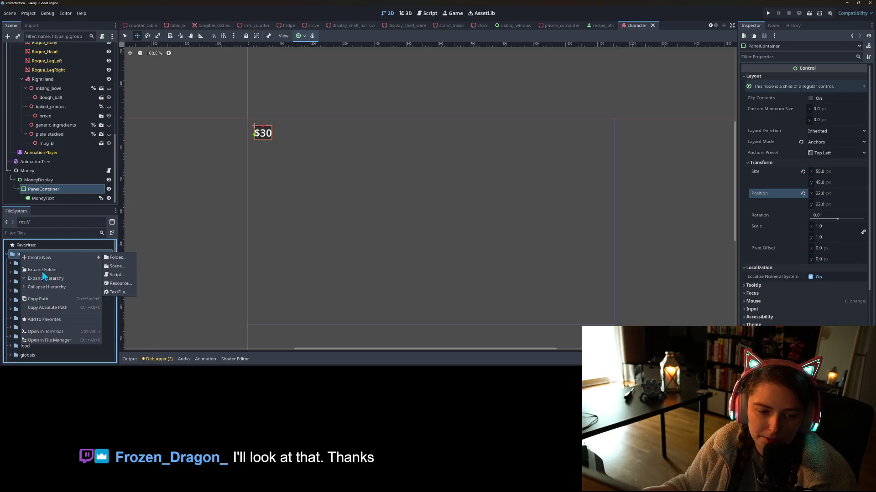
pyautogui.click(54, 341)
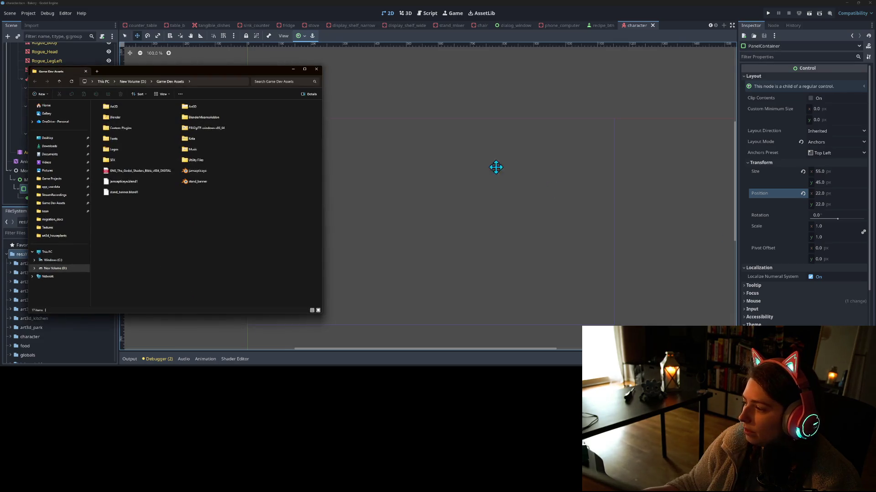
# Move the Game Dev Assets window aside and browse kenney_ui-pack's PNG > Extra > Double icons.
pyautogui.moveTo(191, 73)
pyautogui.mouseDown()
pyautogui.moveTo(483, 101)
pyautogui.moveTo(498, 46)
pyautogui.moveTo(512, 64)
pyautogui.mouseUp()
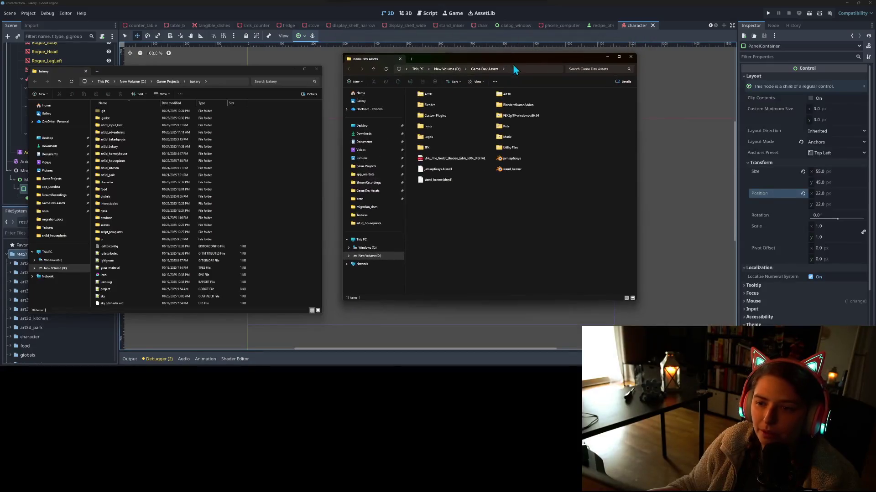
pyautogui.doubleClick(464, 94)
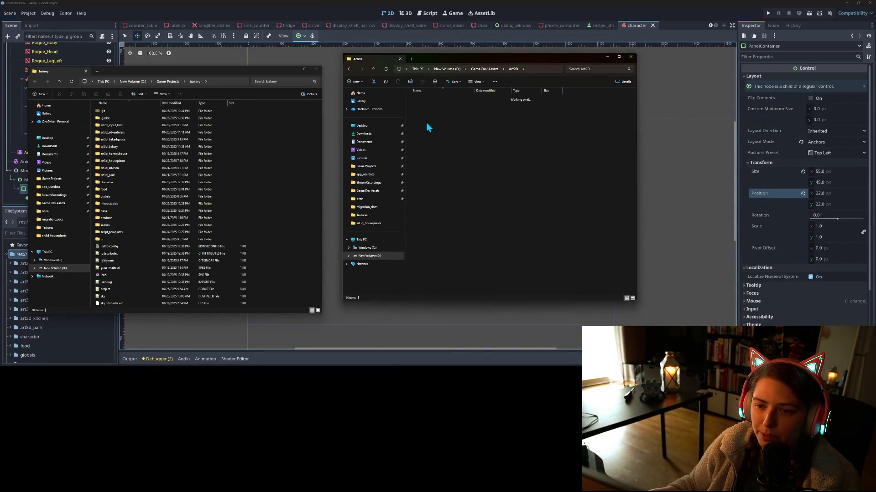
pyautogui.doubleClick(441, 114)
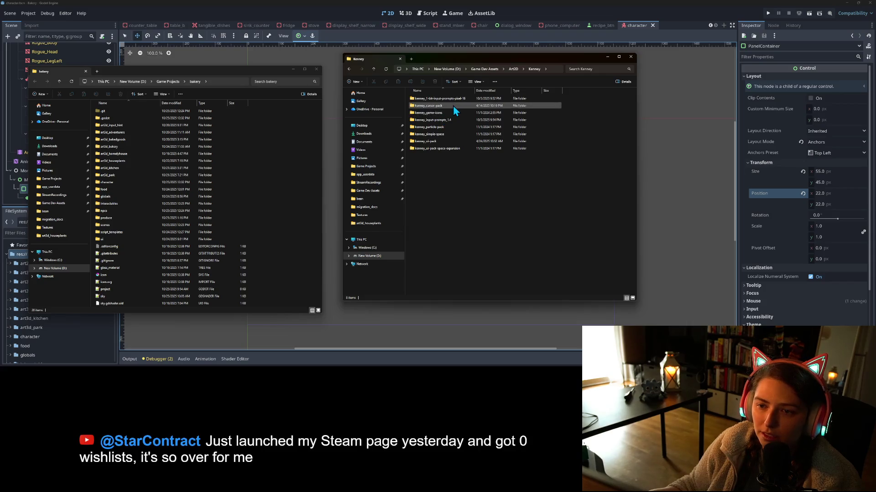
pyautogui.click(453, 141)
pyautogui.doubleClick(453, 141)
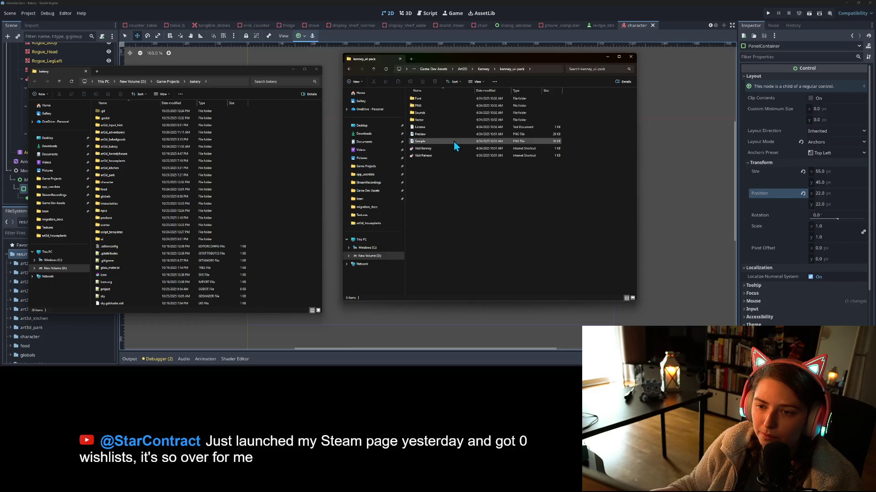
pyautogui.doubleClick(428, 104)
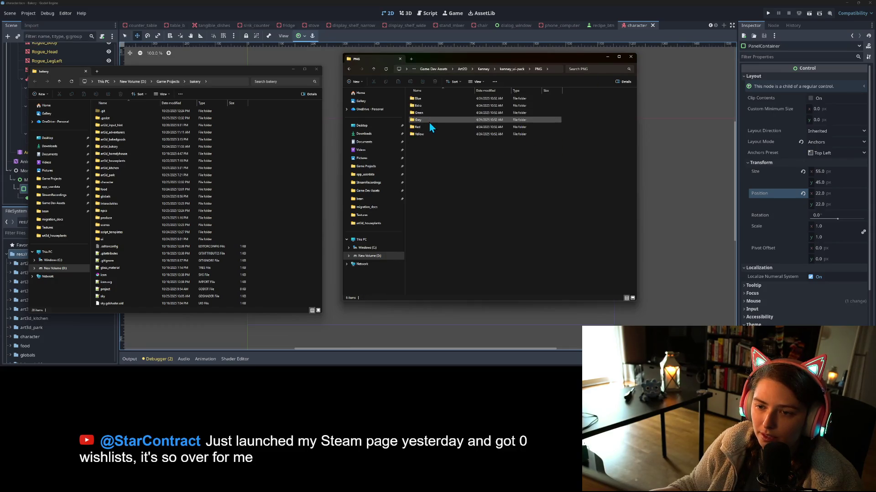
pyautogui.doubleClick(429, 105)
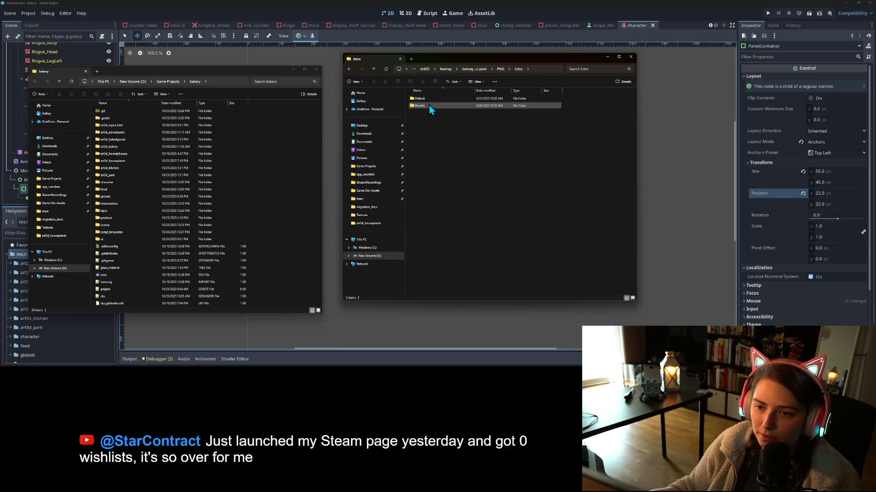
pyautogui.doubleClick(429, 101)
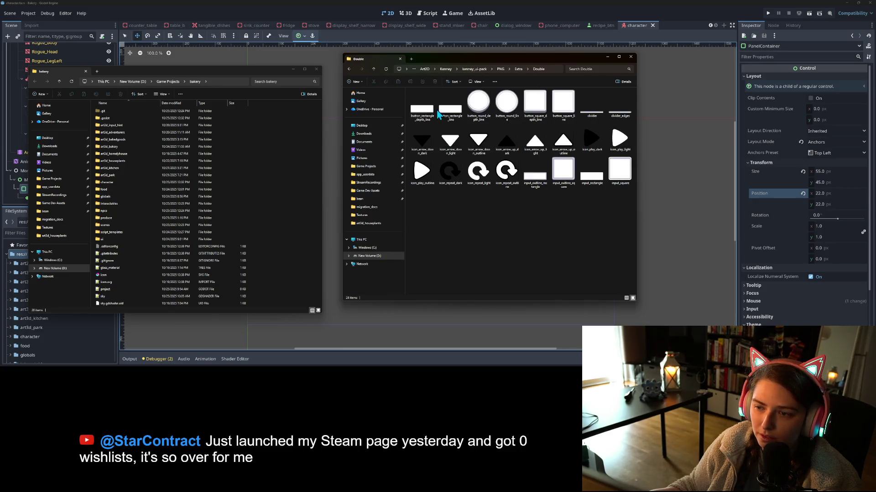
pyautogui.click(513, 70)
pyautogui.click(502, 69)
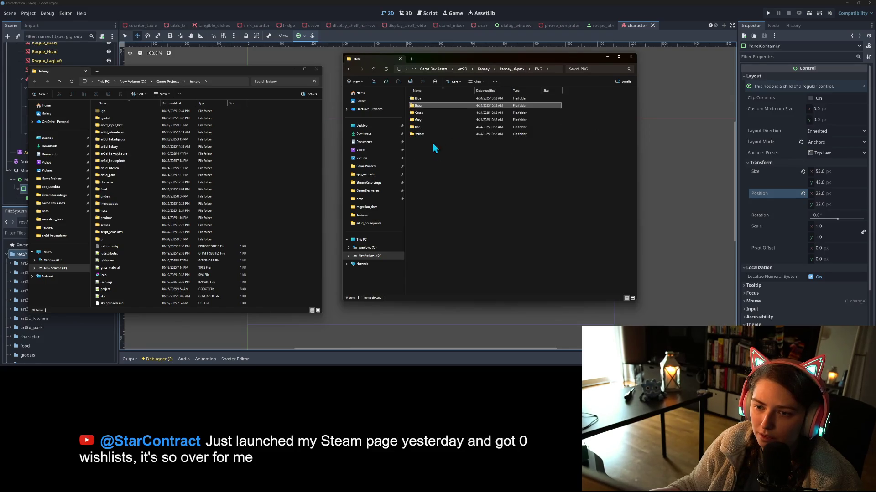
# Look through the Kenney UI pack's Red > Double icons.
pyautogui.click(430, 127)
pyautogui.doubleClick(430, 128)
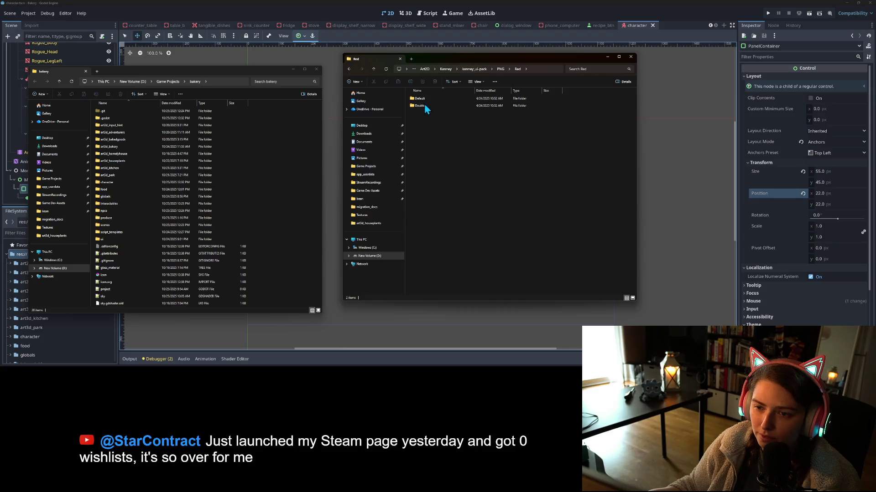
pyautogui.doubleClick(424, 108)
pyautogui.scroll(-5, 583, 209)
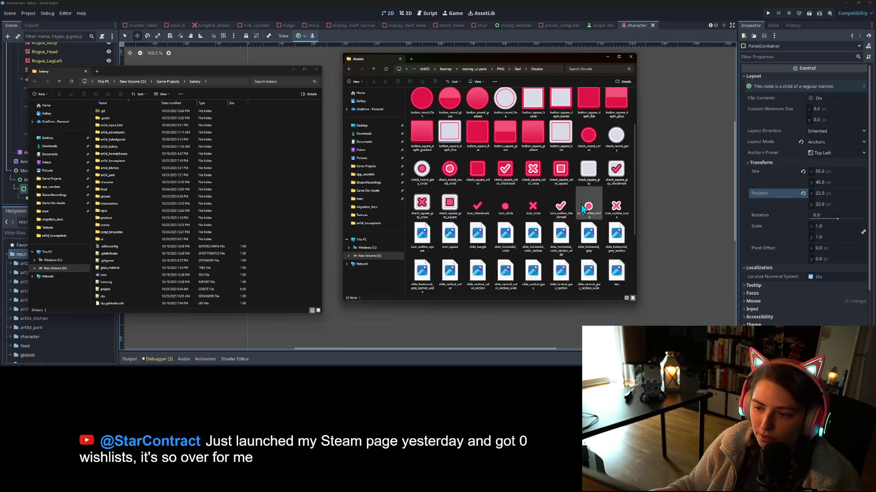
pyautogui.scroll(5, 570, 185)
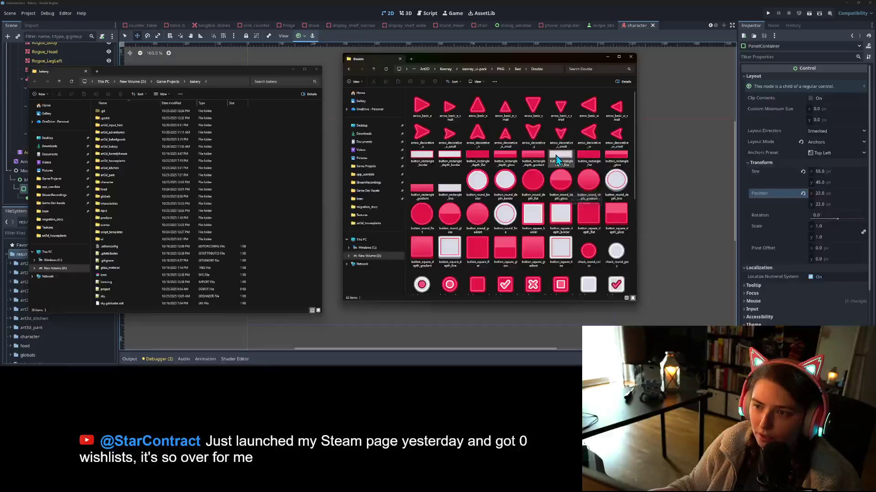
# Open the Yellow > Double folder and scroll through its icon images.
pyautogui.click(501, 69)
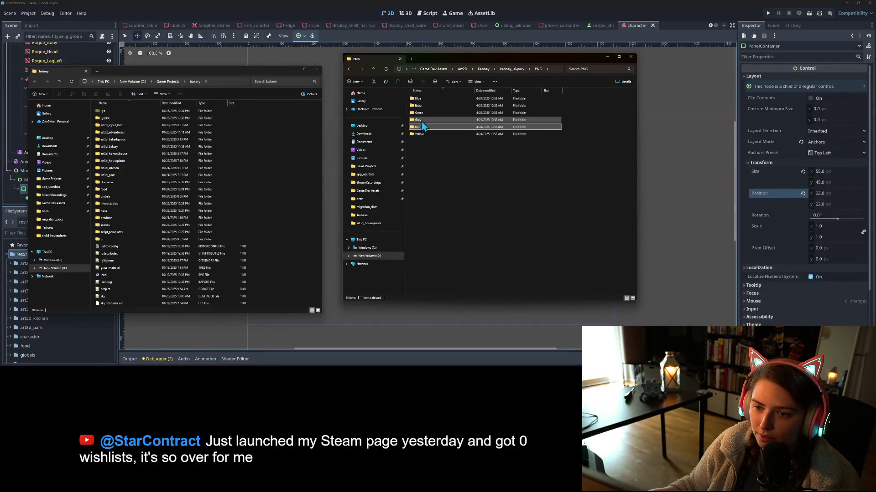
pyautogui.click(434, 135)
pyautogui.doubleClick(434, 136)
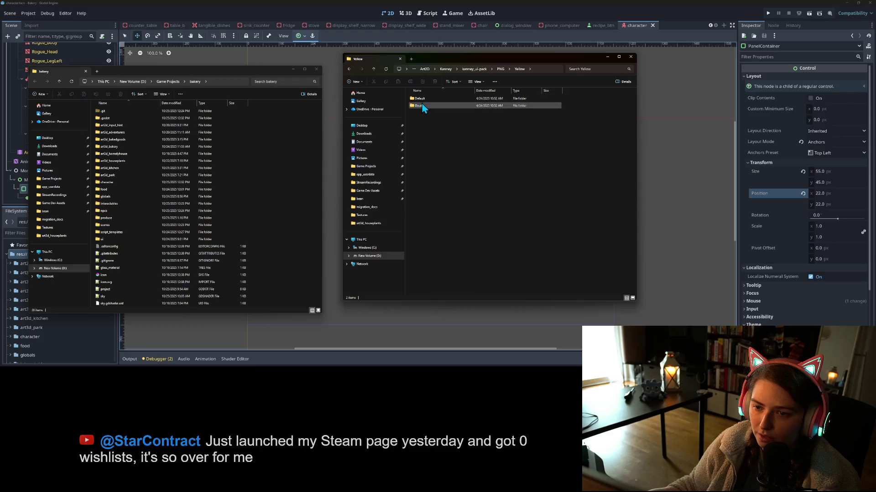
pyautogui.doubleClick(422, 104)
pyautogui.scroll(-5, 555, 212)
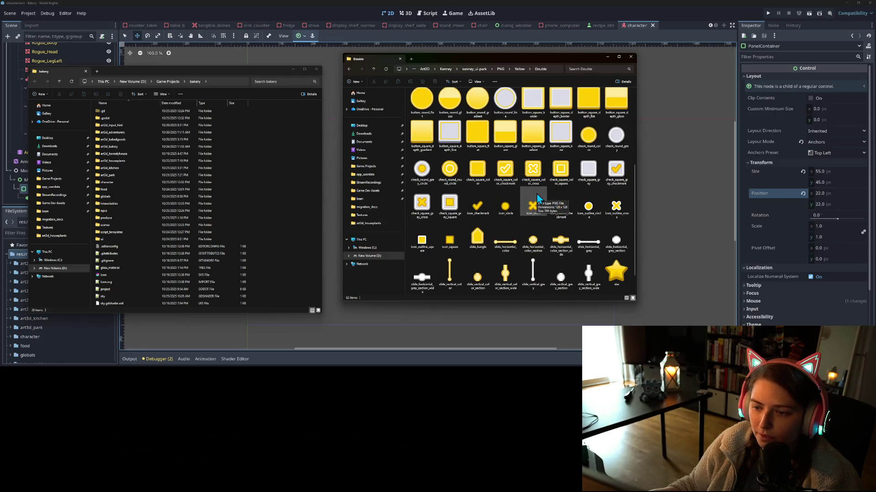
pyautogui.scroll(1, 554, 213)
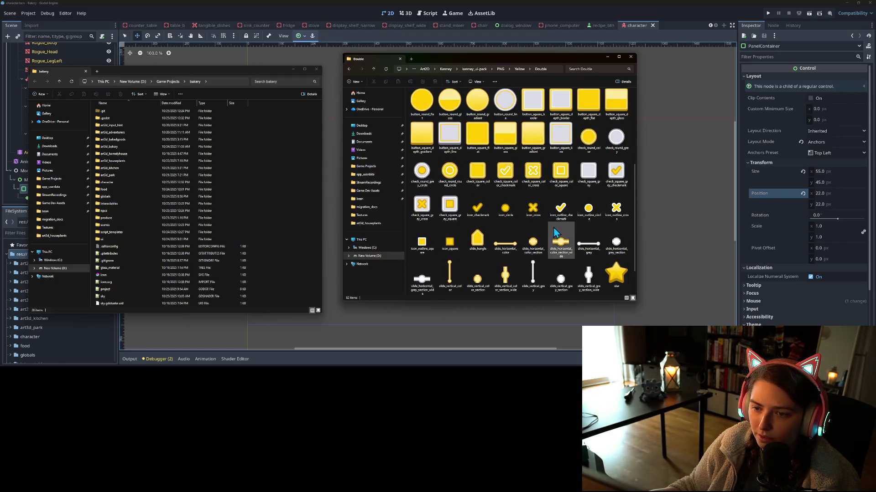
pyautogui.scroll(-1, 553, 235)
pyautogui.scroll(5, 553, 235)
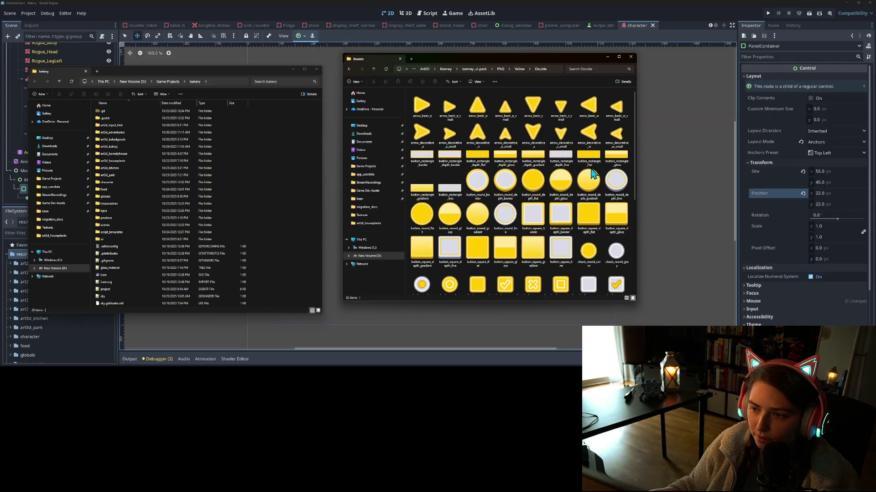
pyautogui.scroll(-3, 569, 235)
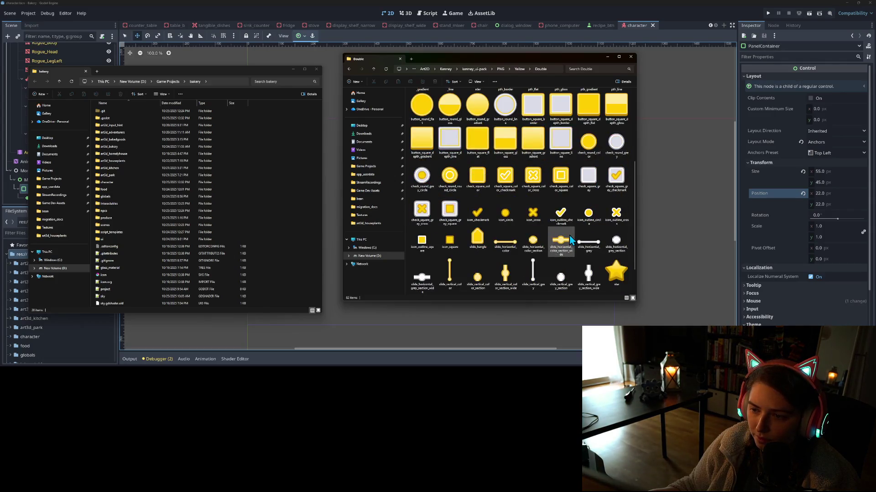
pyautogui.scroll(1, 569, 235)
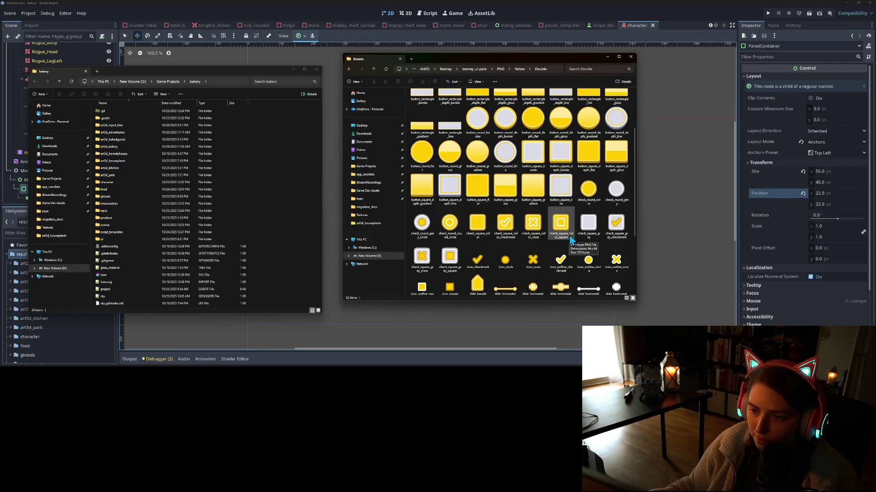
pyautogui.scroll(2, 569, 235)
pyautogui.scroll(-4, 570, 238)
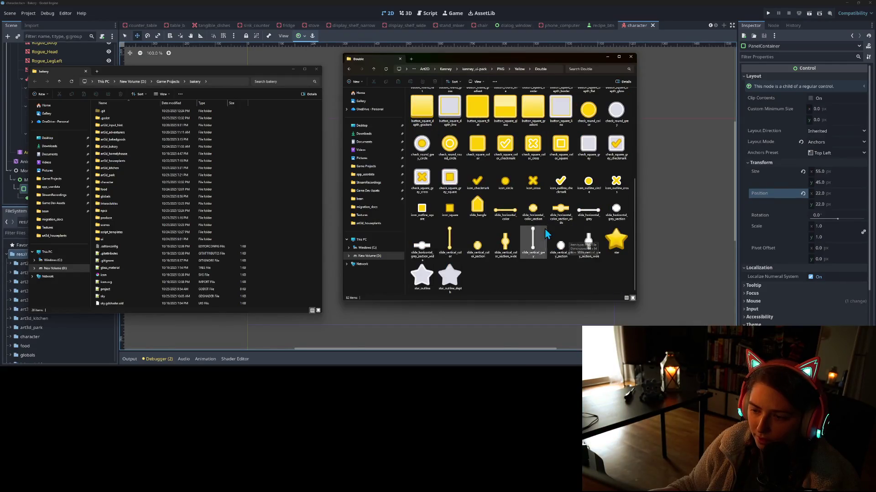
pyautogui.scroll(5, 529, 279)
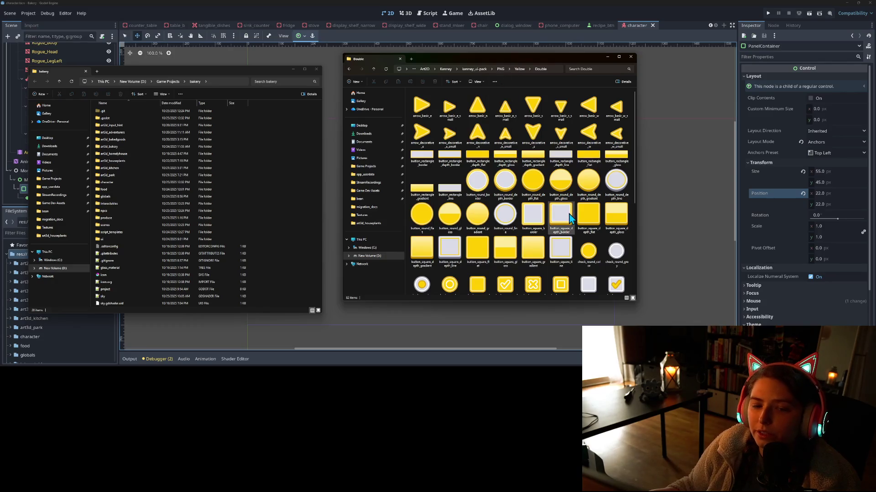
pyautogui.click(285, 128)
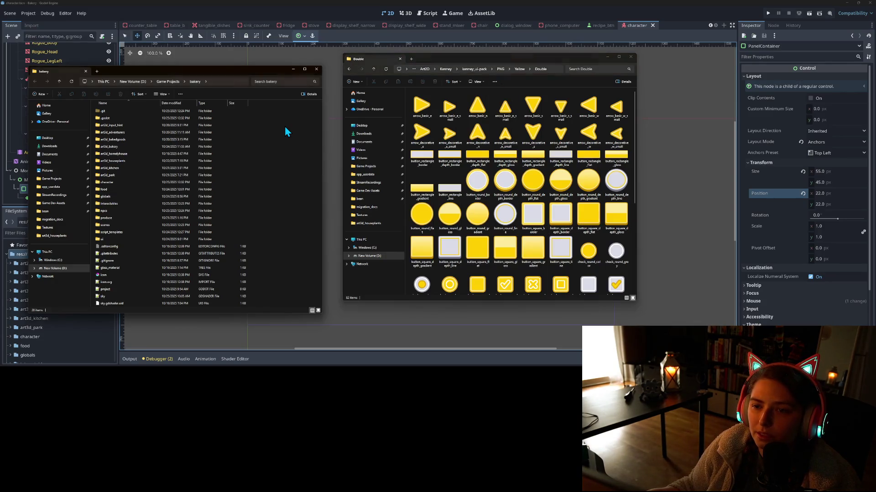
# Create a new folder named art2d_ui_assets inside the bakery project folder.
pyautogui.rightClick(285, 128)
pyautogui.moveTo(300, 167)
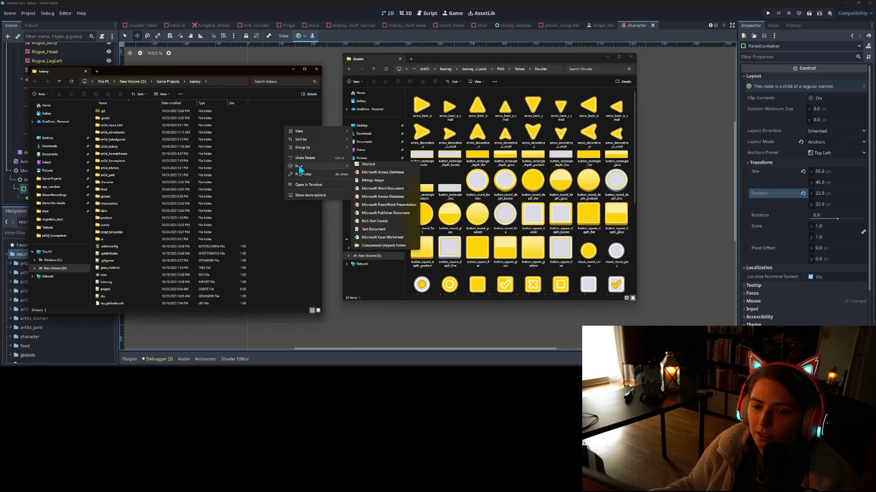
pyautogui.click(385, 168)
pyautogui.write('ar')
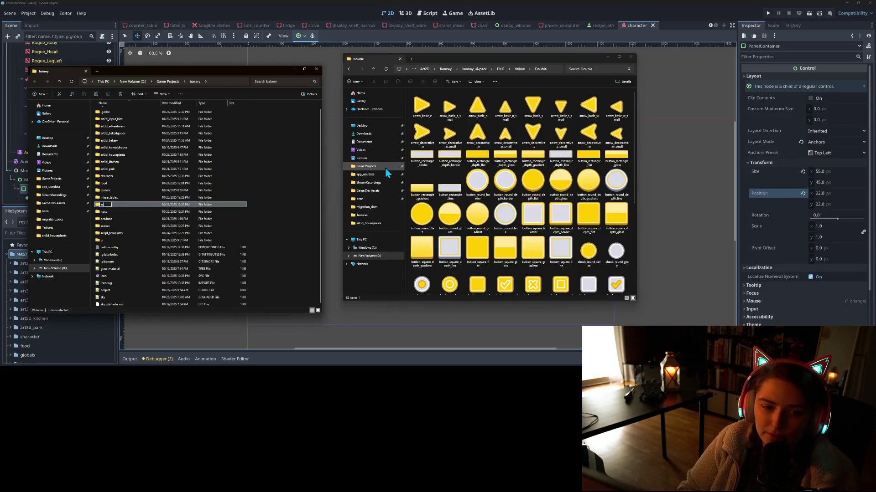
pyautogui.write('t2d')
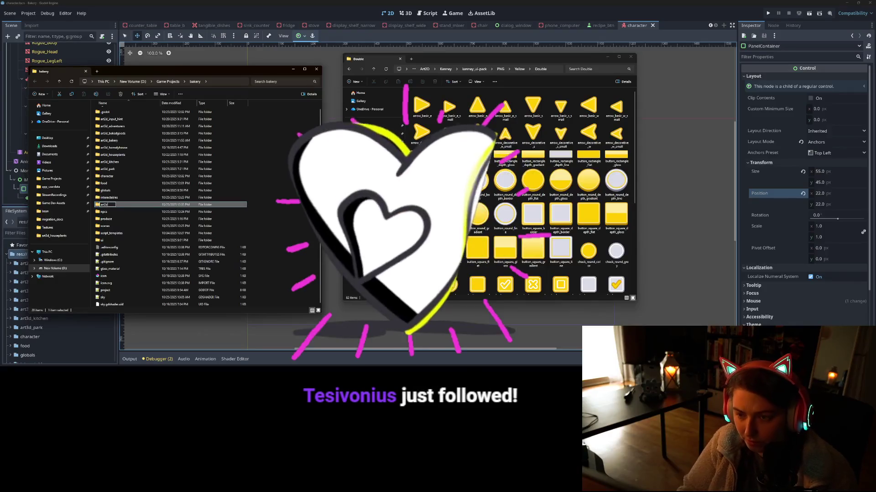
pyautogui.write('_ui')
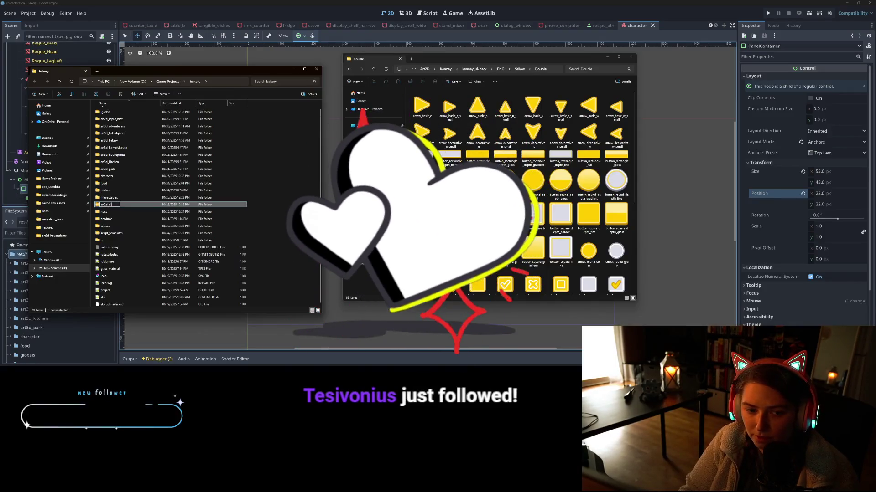
pyautogui.write('_')
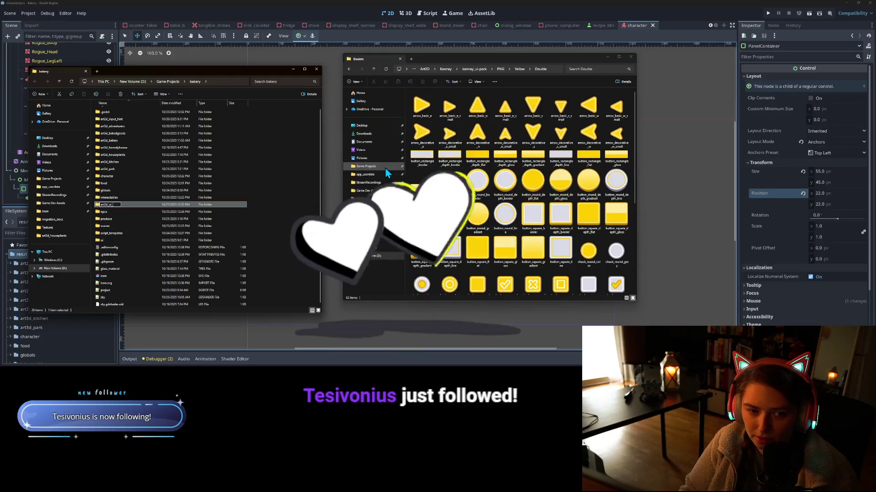
pyautogui.write('asset')
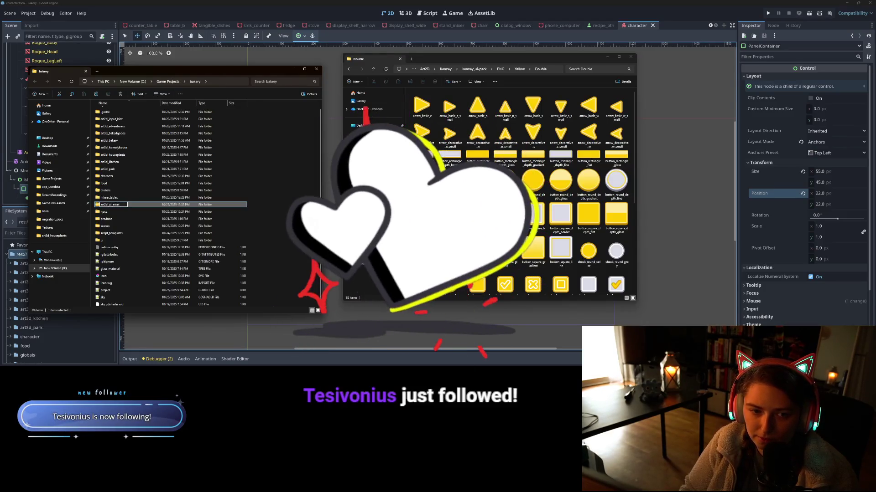
pyautogui.write('s')
pyautogui.press('Return')
pyautogui.press('Return')
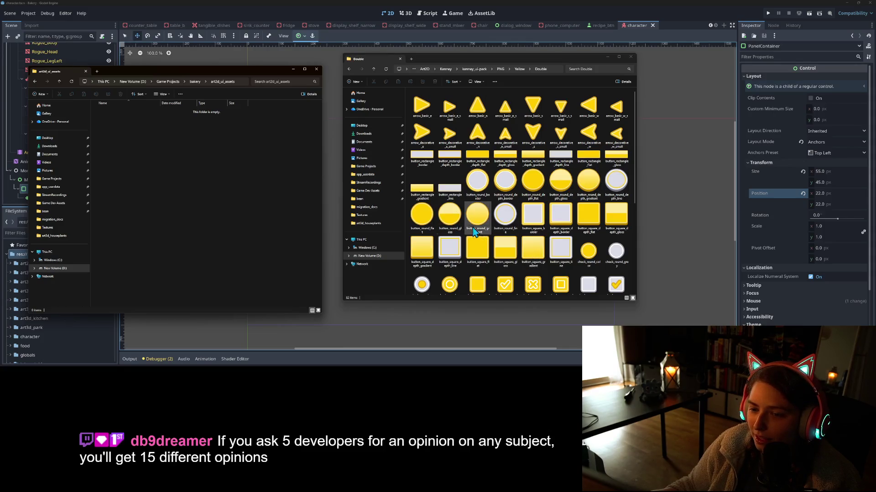
# Find and copy the button_round_depth_gradient image in the Yellow > Double folder.
pyautogui.scroll(-5, 484, 219)
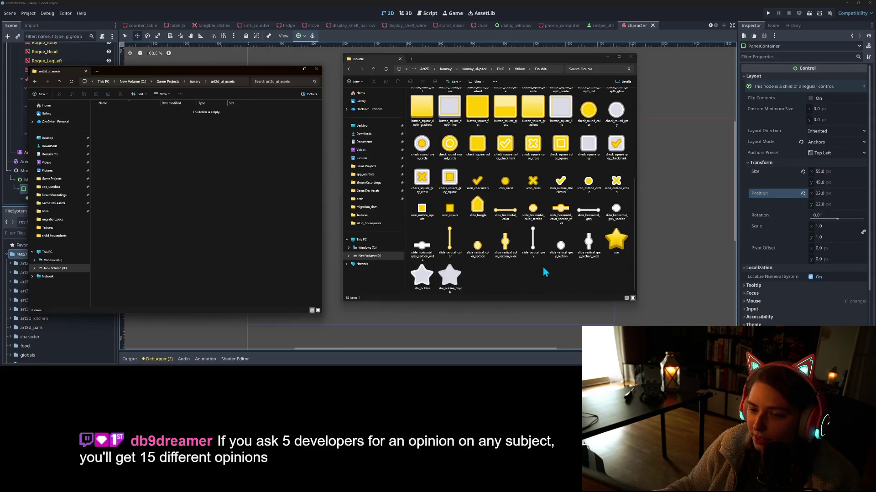
pyautogui.click(543, 268)
pyautogui.scroll(3, 543, 269)
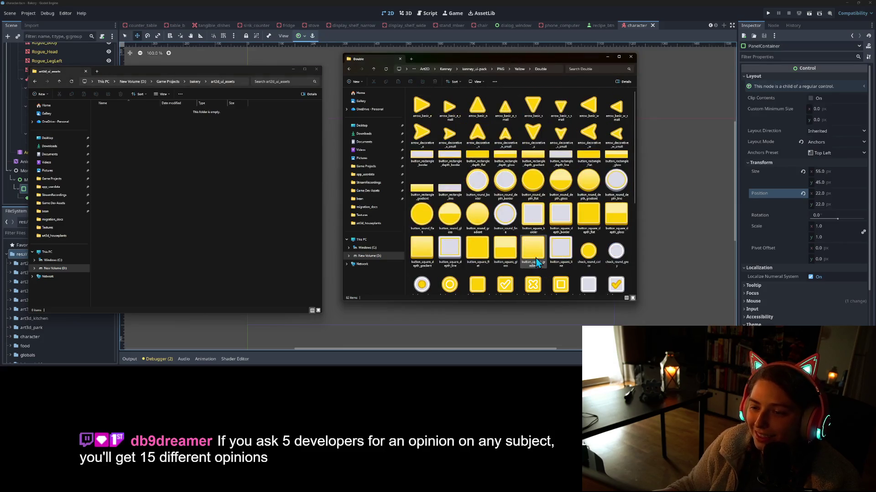
pyautogui.scroll(-1, 587, 259)
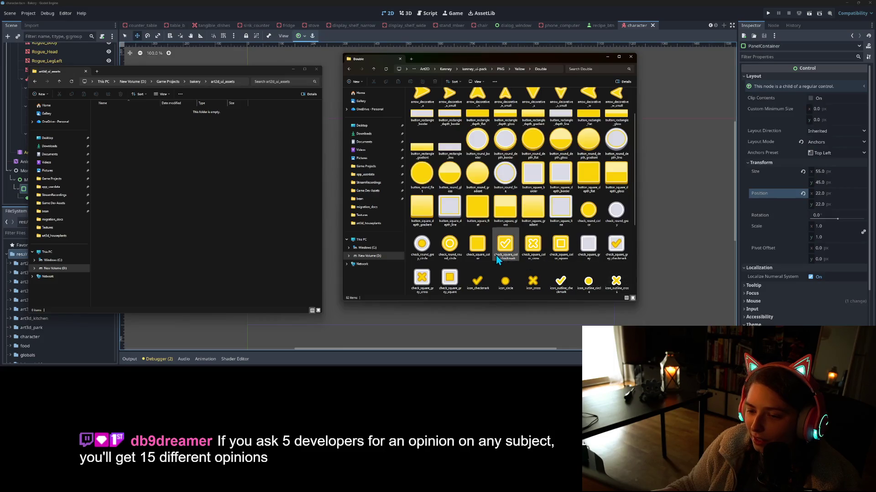
pyautogui.scroll(1, 478, 212)
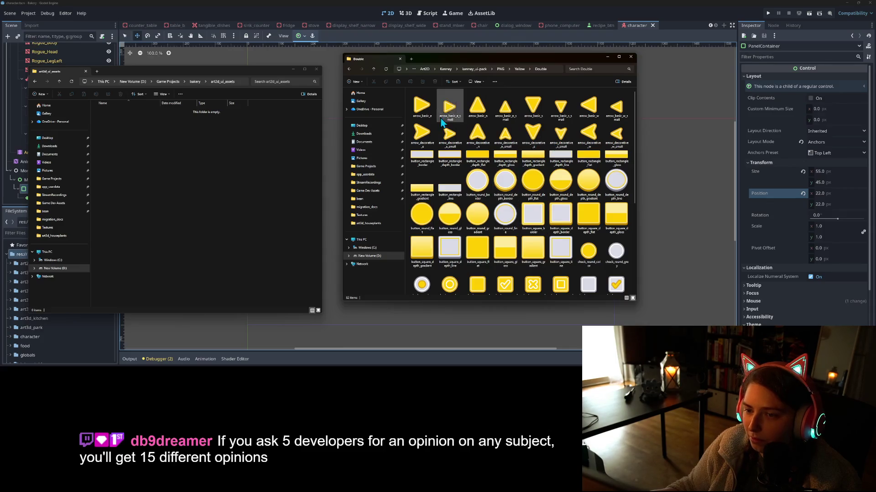
pyautogui.scroll(-3, 519, 261)
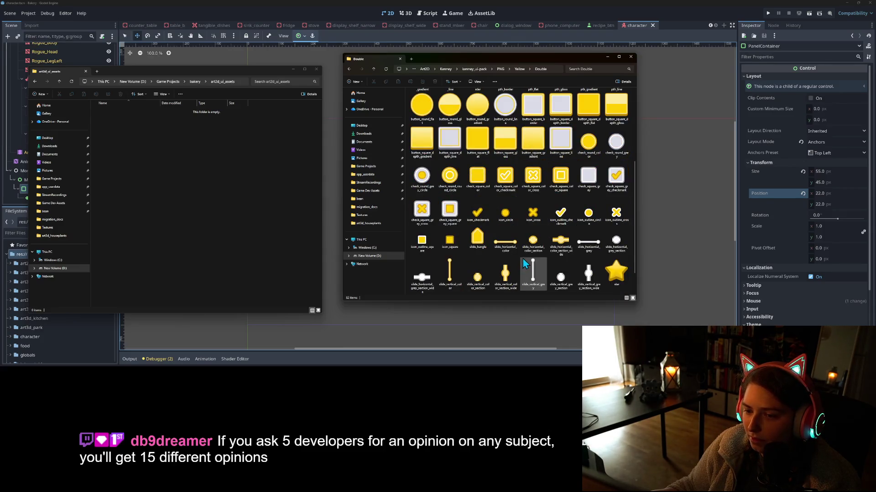
pyautogui.scroll(-1, 525, 262)
pyautogui.scroll(5, 538, 255)
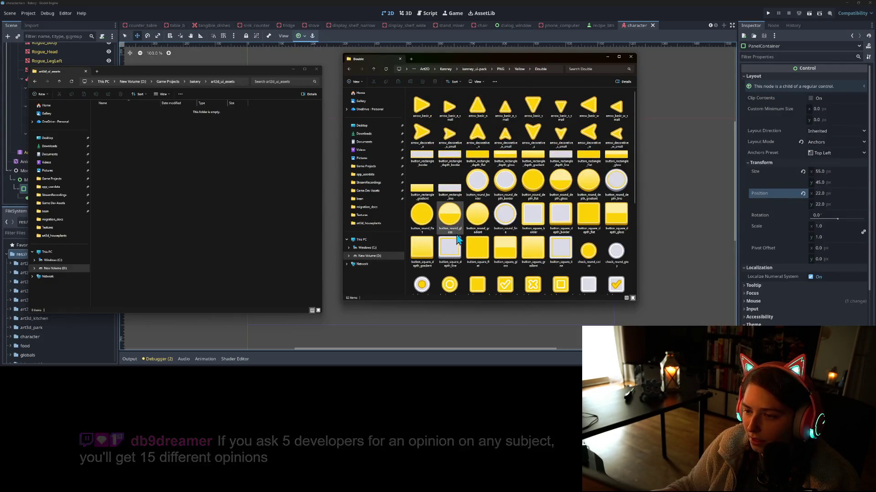
pyautogui.click(591, 191)
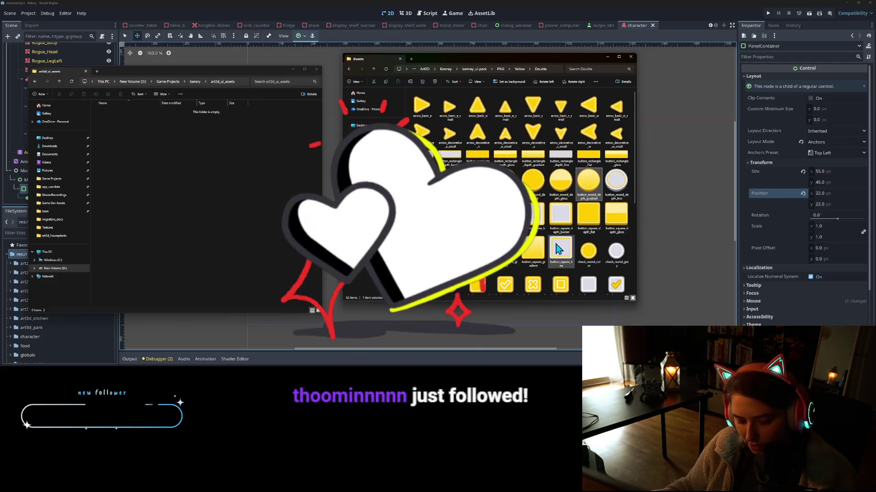
# Paste the image into bakery\art2d_ui_assets, then go back to Godot.
pyautogui.click(85, 220)
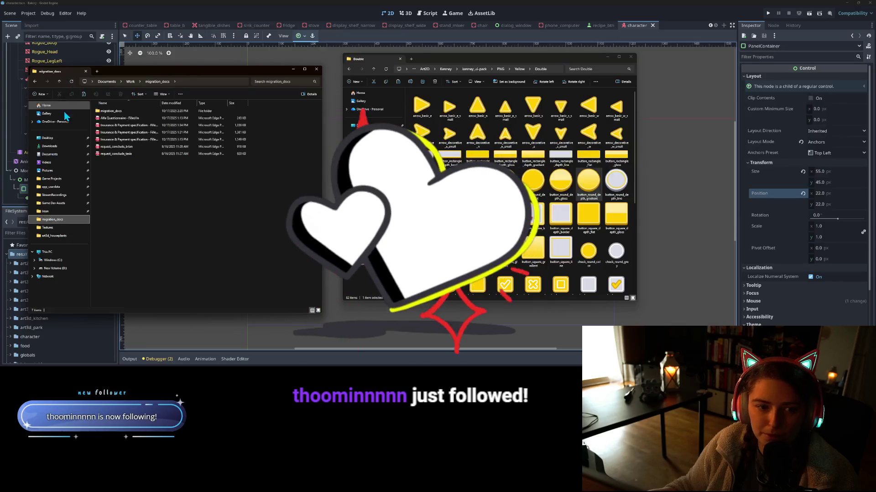
pyautogui.click(47, 114)
pyautogui.click(54, 203)
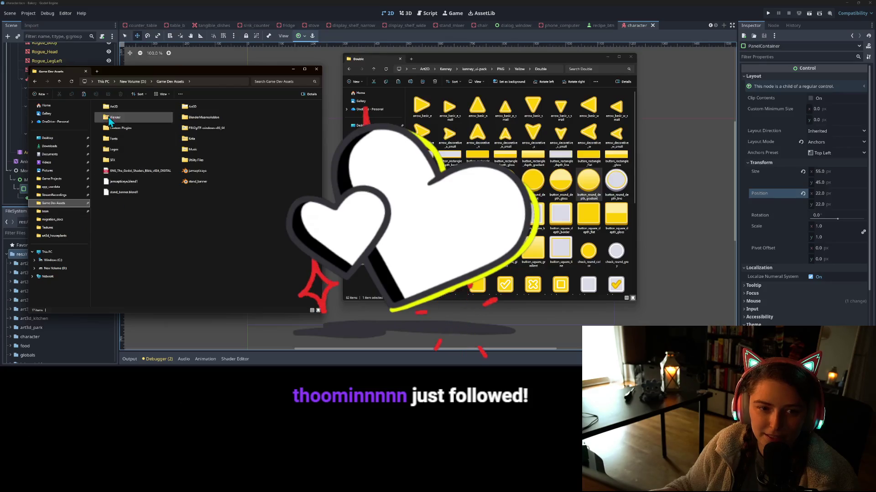
pyautogui.click(64, 238)
pyautogui.click(194, 81)
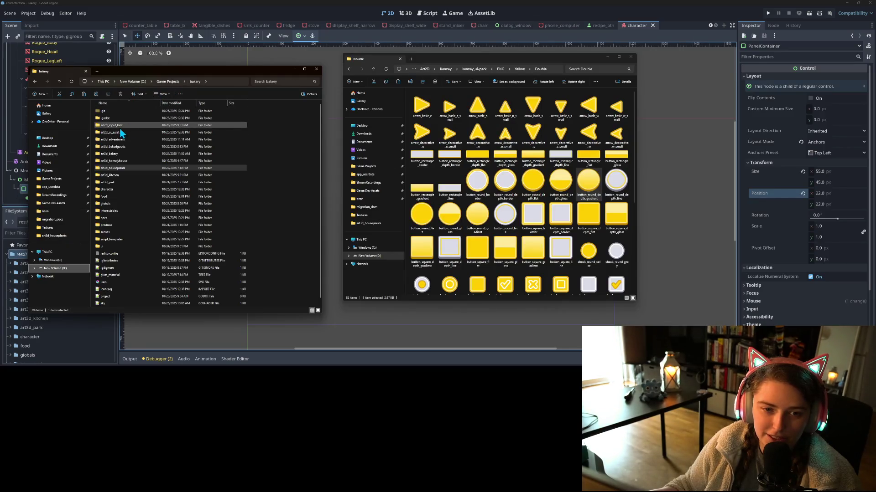
pyautogui.doubleClick(125, 132)
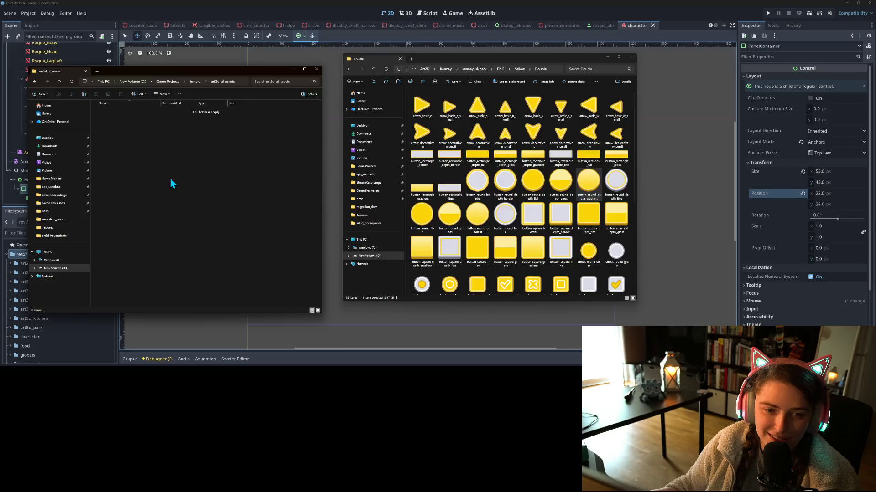
pyautogui.hotkey('ctrl', 'v')
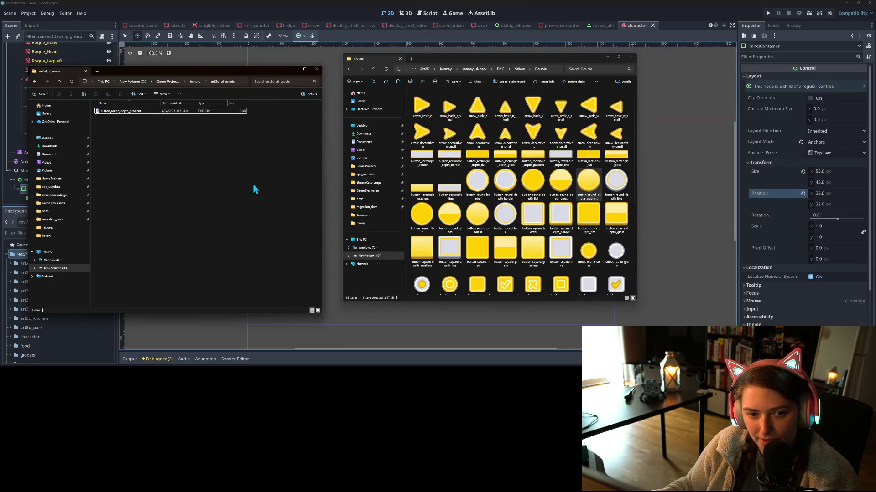
pyautogui.click(502, 3)
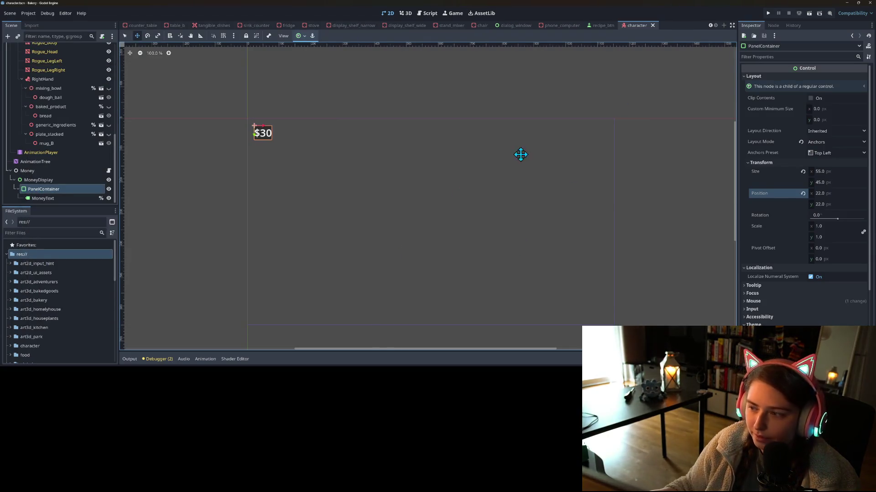
# Give the panel's Panel style override a StyleBoxTexture using the button_round image.
pyautogui.scroll(-3, 804, 292)
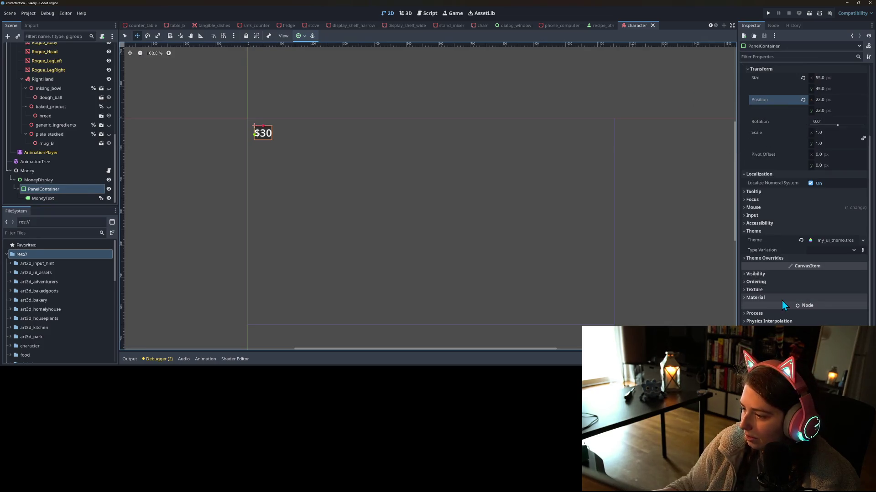
pyautogui.click(784, 259)
pyautogui.click(804, 268)
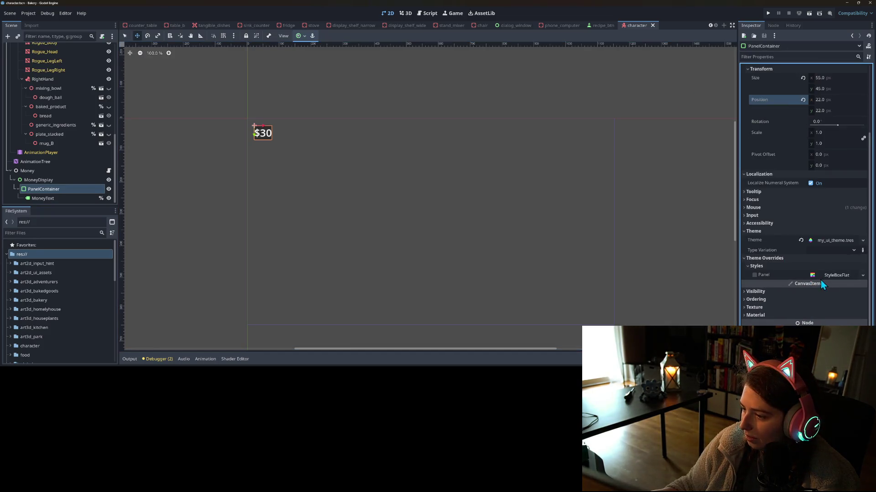
pyautogui.click(862, 277)
pyautogui.click(846, 269)
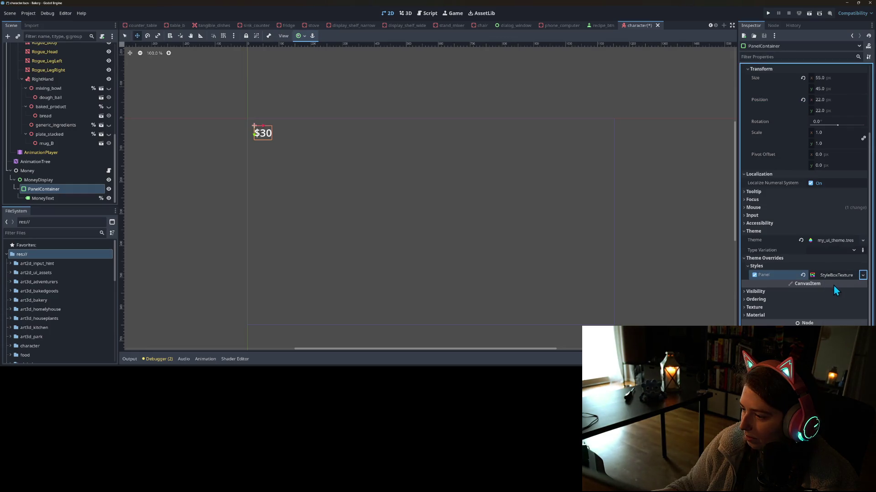
pyautogui.scroll(-5, 823, 283)
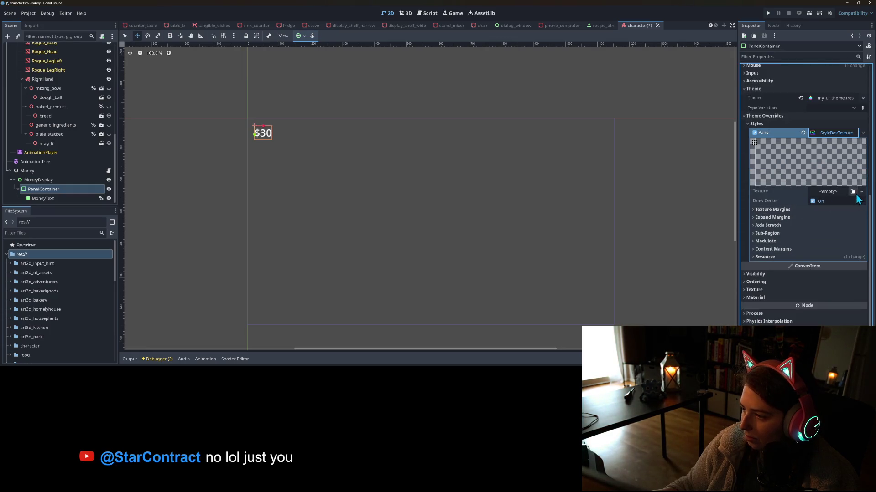
pyautogui.click(853, 191)
pyautogui.doubleClick(529, 141)
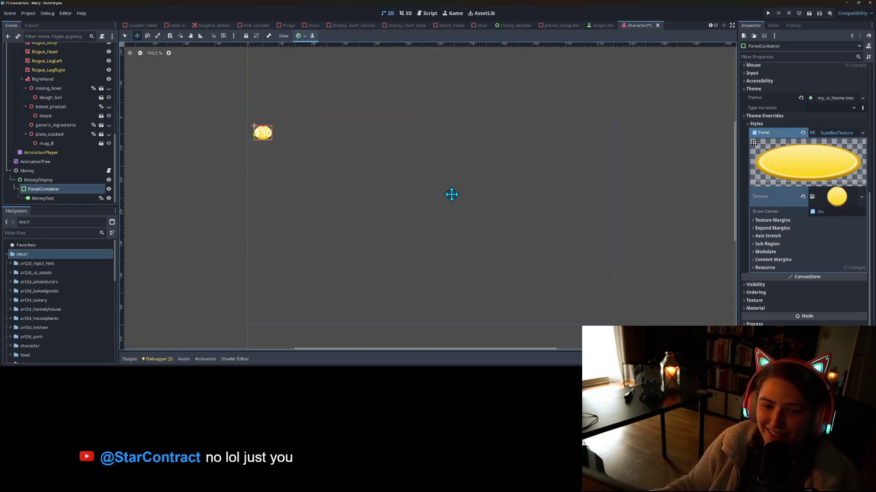
pyautogui.scroll(5, 243, 128)
pyautogui.scroll(-3, 379, 210)
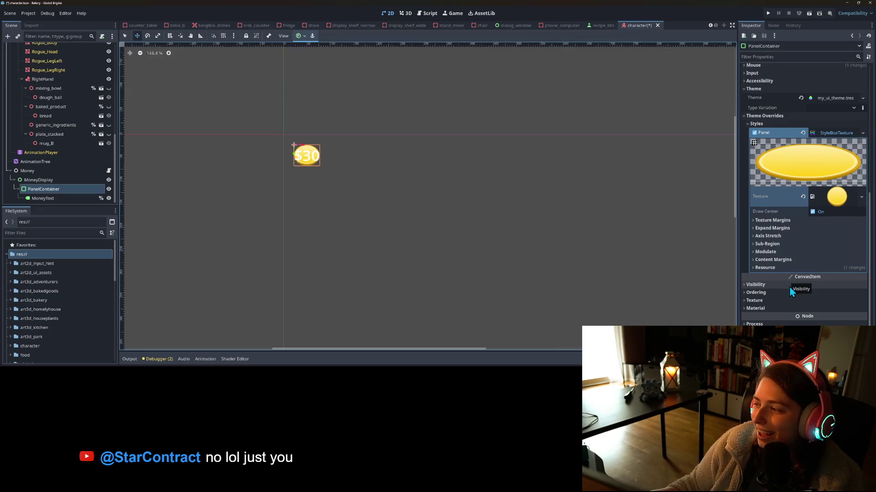
# Enter 5 px values into the panel's content margins.
pyautogui.click(782, 259)
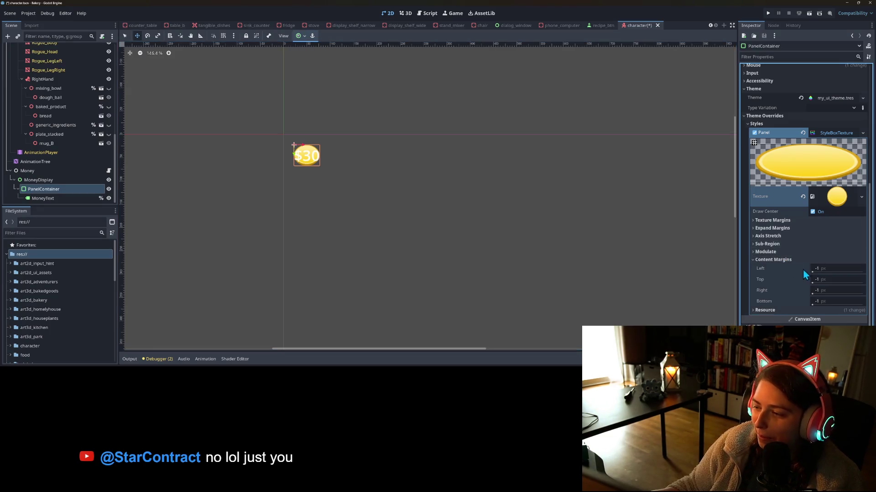
pyautogui.click(825, 268)
pyautogui.write('5')
pyautogui.press('Tab')
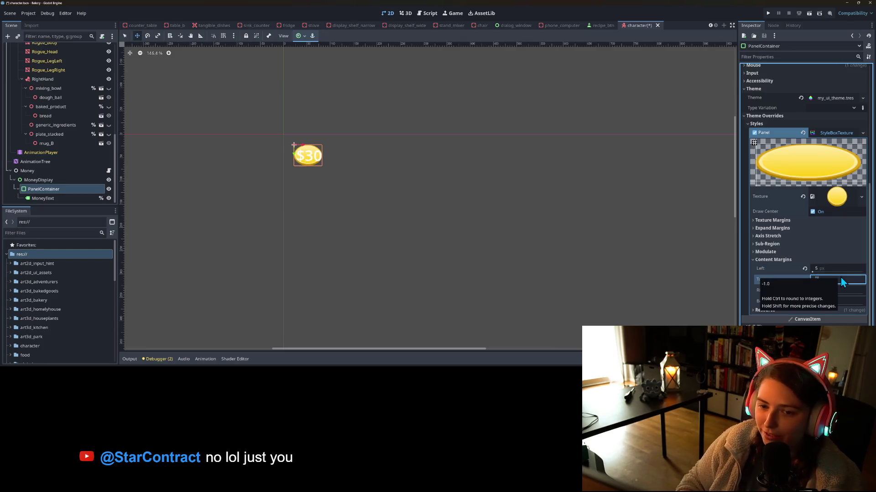
pyautogui.press('Tab')
pyautogui.write('5')
pyautogui.press('Tab')
pyautogui.press('Tab')
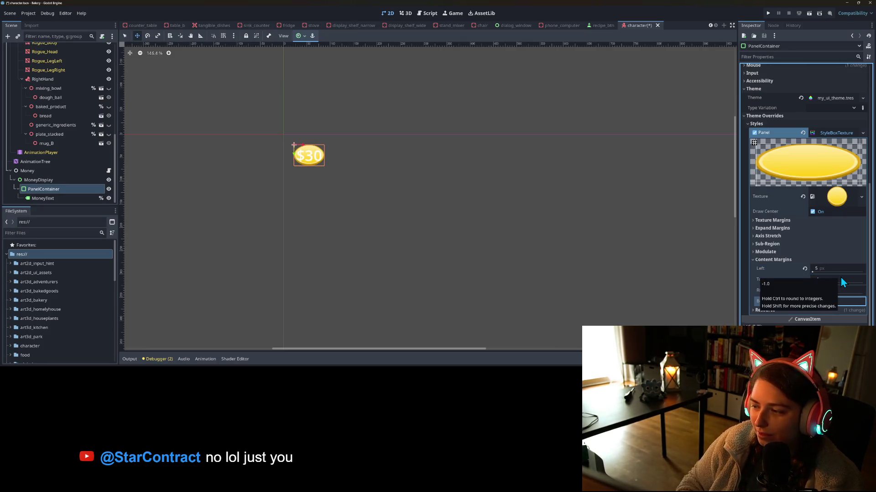
pyautogui.write('5')
pyautogui.press('Return')
# Change the Left, Top, Right and Bottom content margins to 10 px each.
pyautogui.click(828, 238)
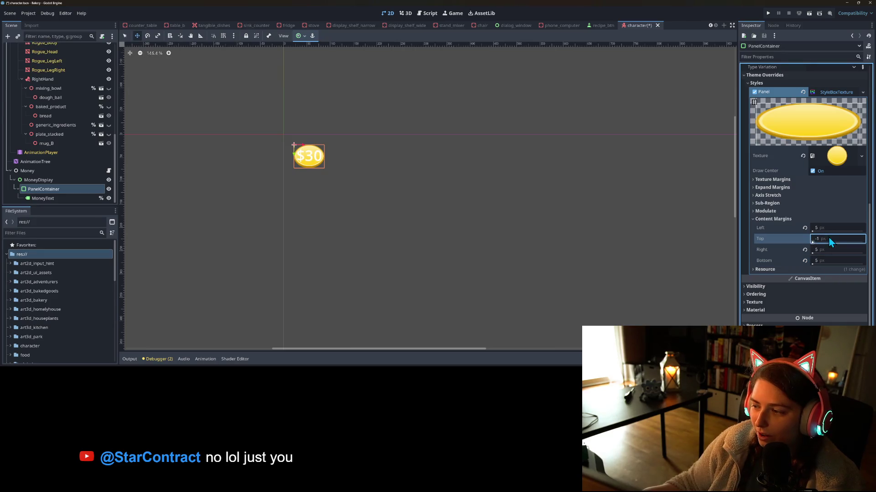
pyautogui.write('5')
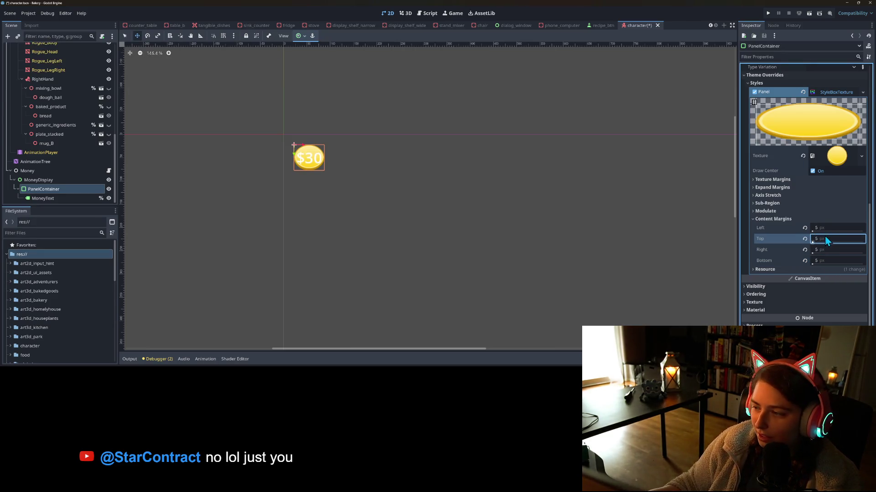
pyautogui.click(839, 228)
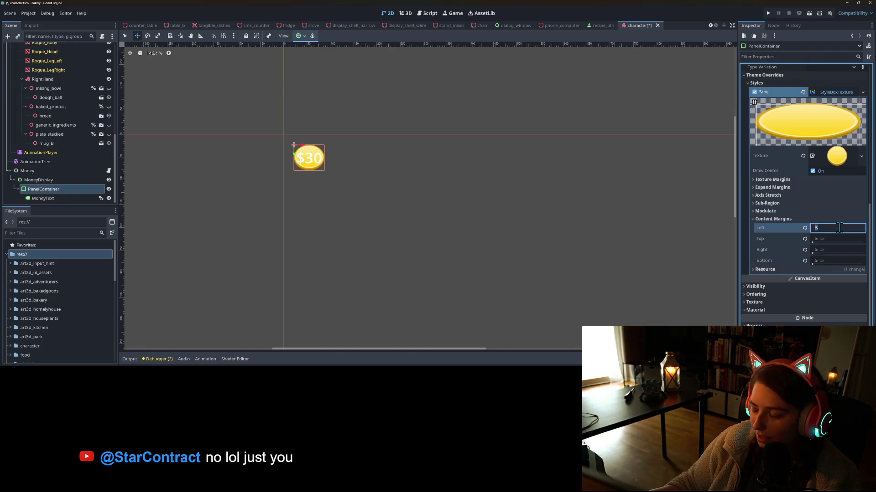
pyautogui.write('0')
pyautogui.press('Tab')
pyautogui.write('10')
pyautogui.press('Tab')
pyautogui.write('10')
pyautogui.press('Tab')
pyautogui.write('10')
pyautogui.press('Return')
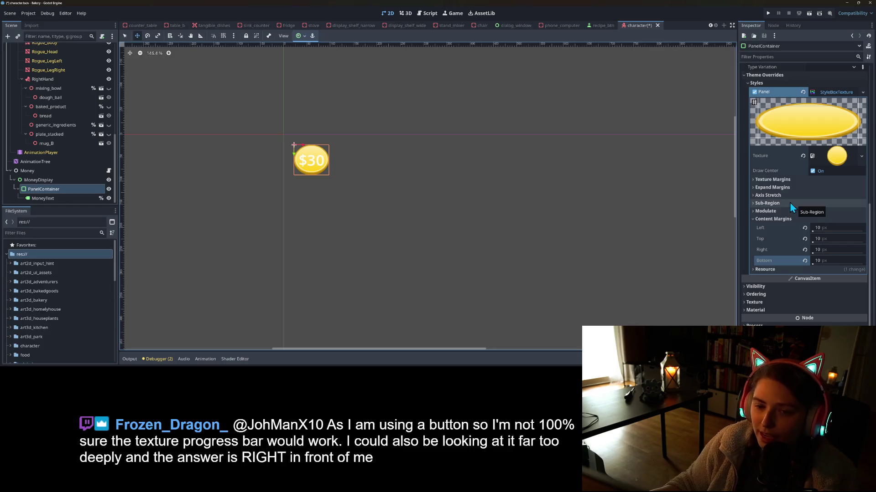
pyautogui.scroll(3, 299, 195)
pyautogui.scroll(1, 300, 195)
# Set the MoneyText label's horizontal and vertical alignment to Center.
pyautogui.click(61, 198)
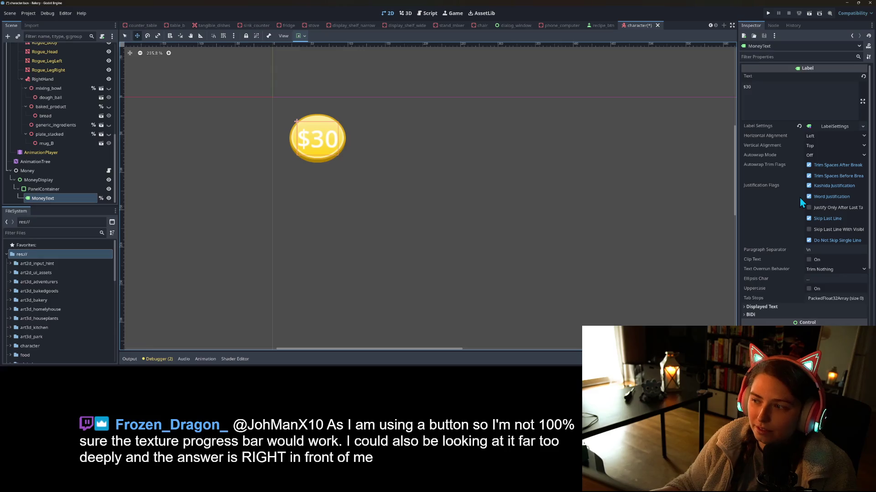
pyautogui.click(823, 138)
pyautogui.click(823, 155)
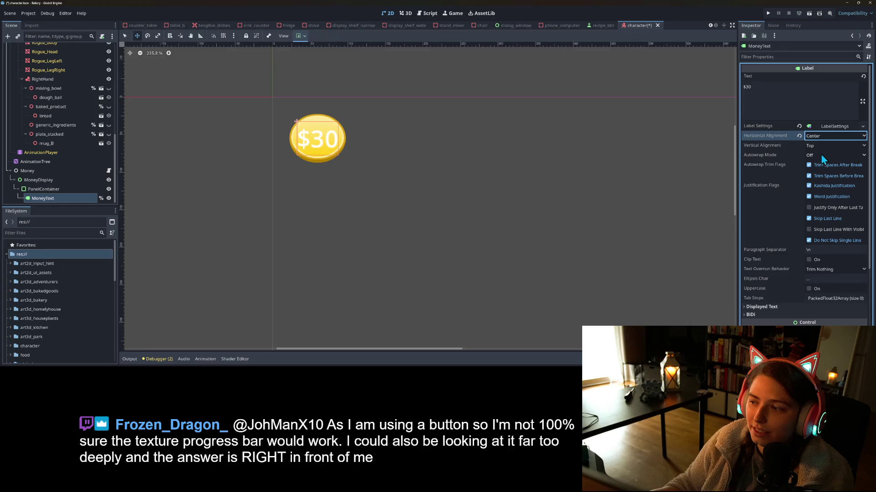
pyautogui.click(817, 147)
pyautogui.click(827, 167)
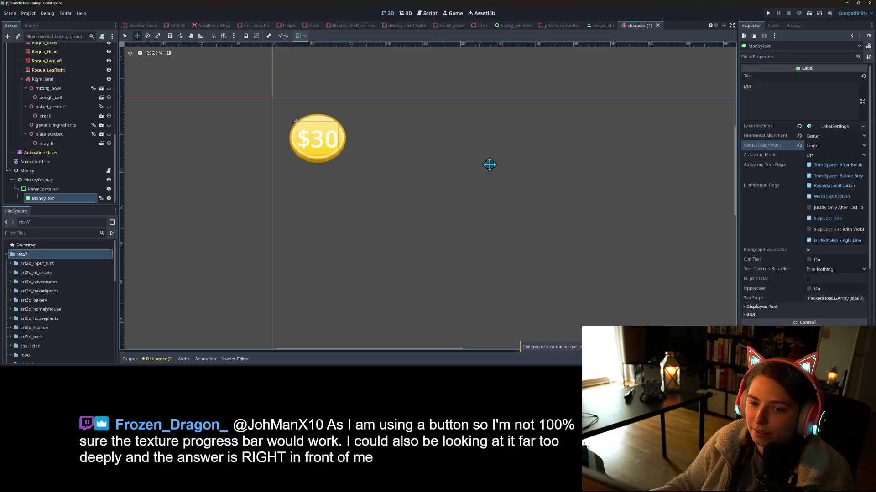
# Save the character scene with Ctrl+S and start a new empty scene tab.
pyautogui.click(50, 189)
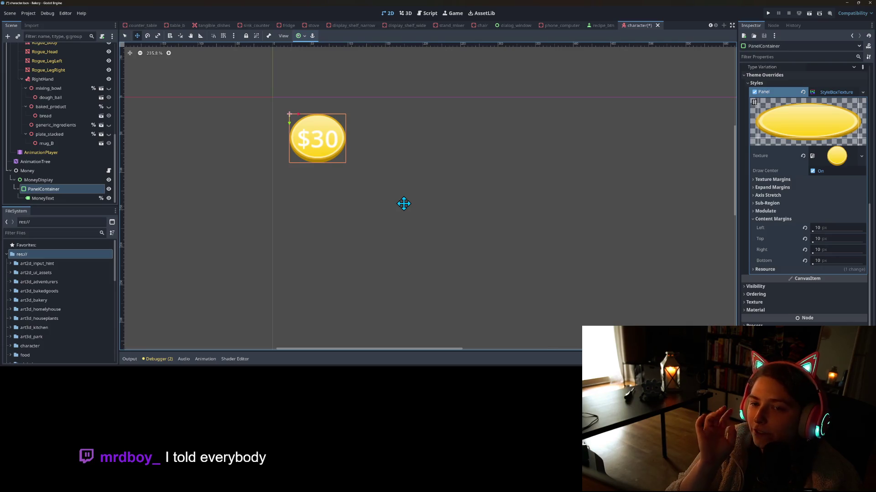
pyautogui.hotkey('ctrl', 's')
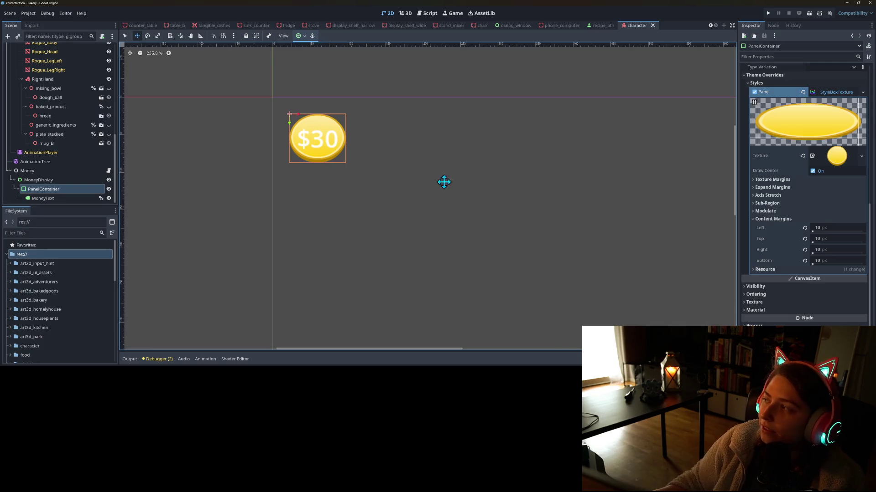
pyautogui.click(723, 25)
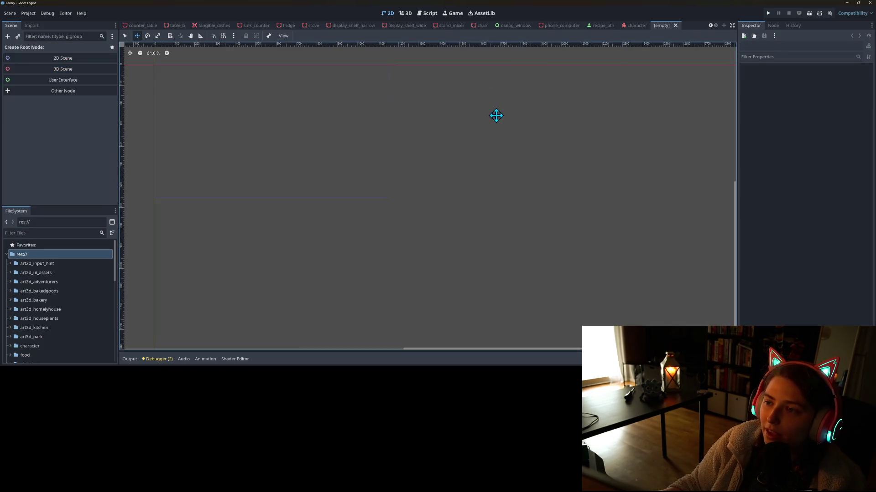
# Create a MarginContainer root node anchored to the Full Rect preset.
pyautogui.click(58, 97)
pyautogui.write('progr')
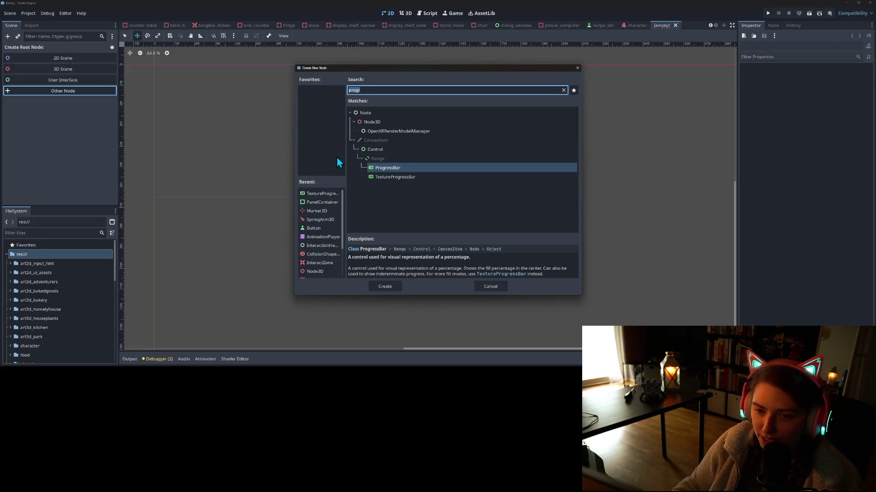
pyautogui.write('marg')
pyautogui.press('Return')
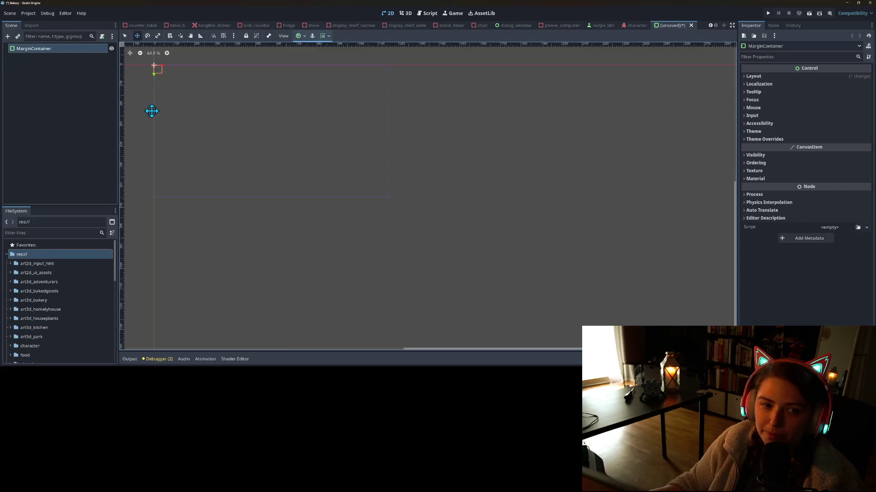
pyautogui.click(300, 35)
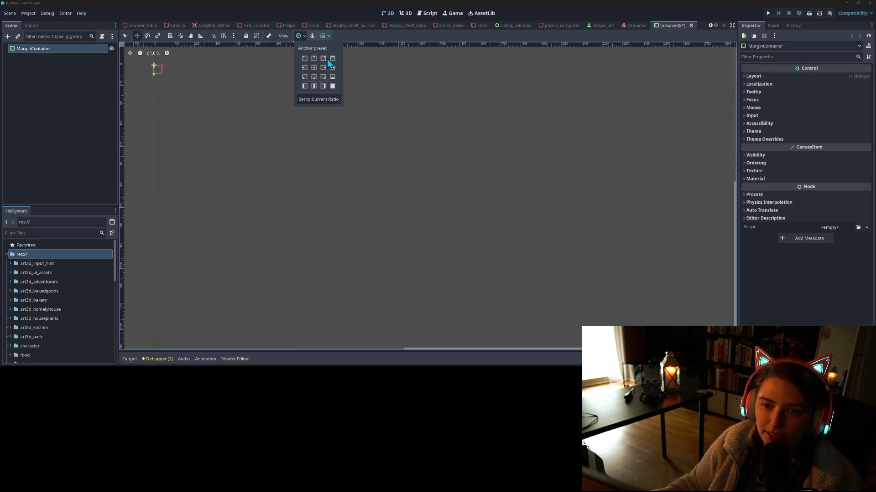
pyautogui.click(333, 86)
# Add a Button and a TextureProgressBar as children of the MarginContainer.
pyautogui.rightClick(50, 49)
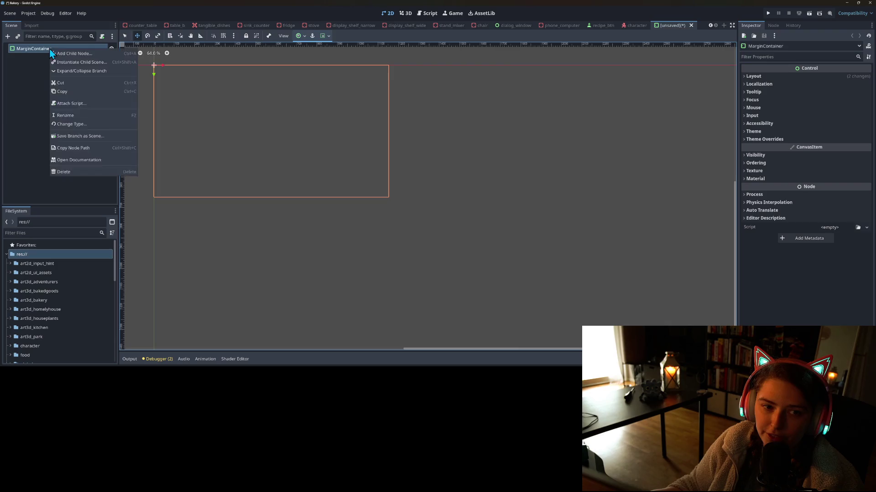
pyautogui.click(75, 55)
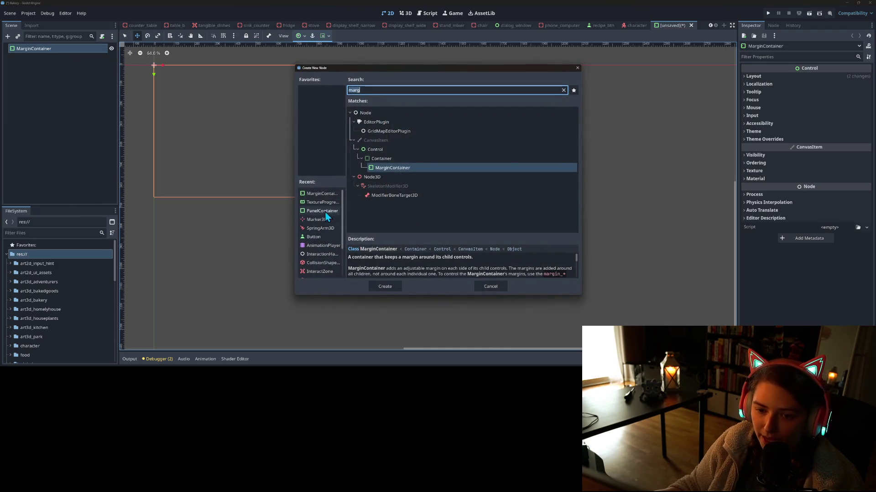
pyautogui.click(321, 238)
pyautogui.click(385, 287)
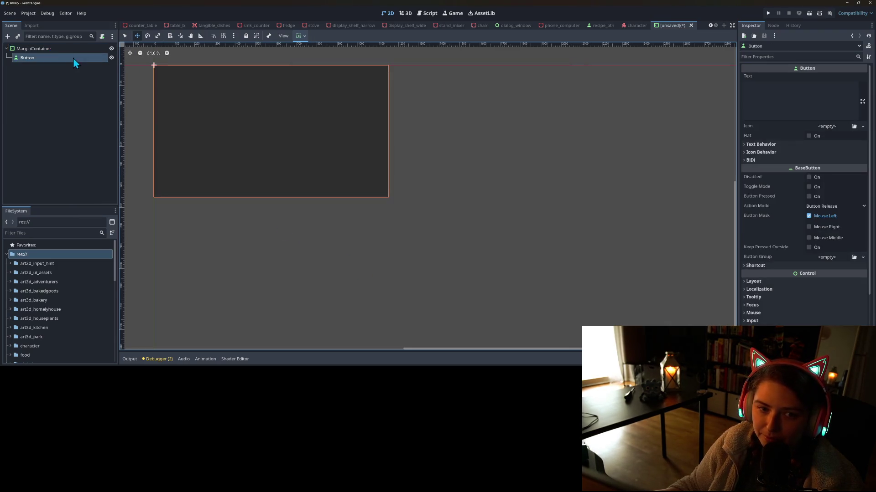
pyautogui.rightClick(42, 50)
pyautogui.click(55, 51)
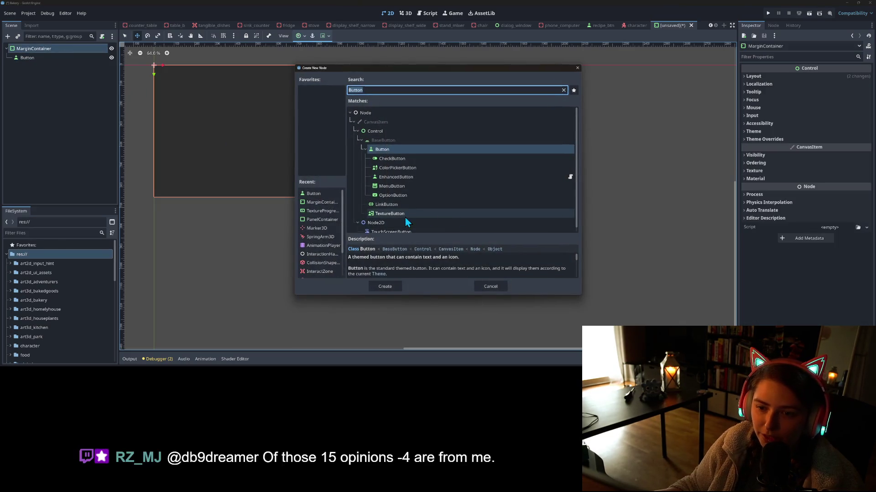
pyautogui.click(326, 212)
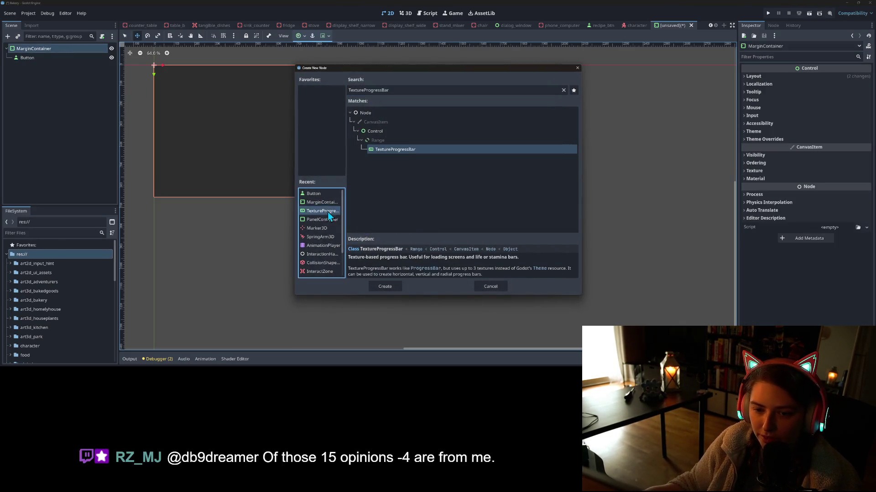
pyautogui.click(385, 286)
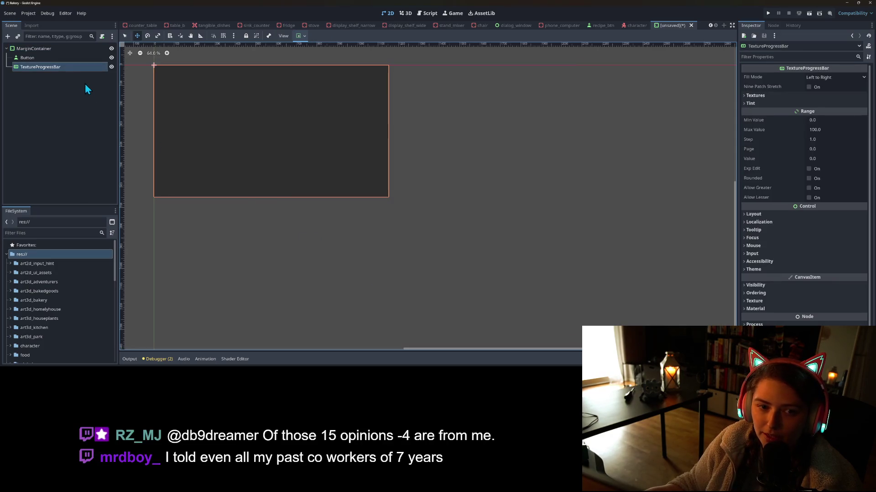
# Set the TextureProgressBar's Mouse Filter to Ignore.
pyautogui.click(31, 48)
pyautogui.click(29, 56)
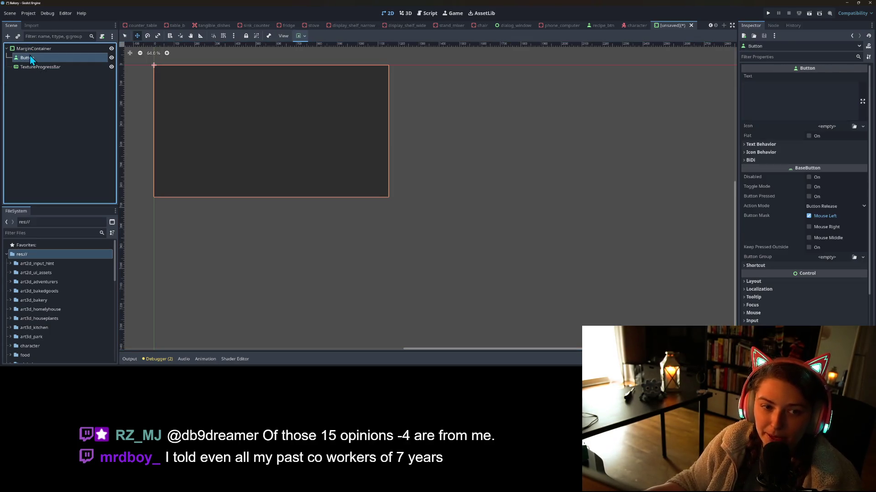
pyautogui.click(54, 67)
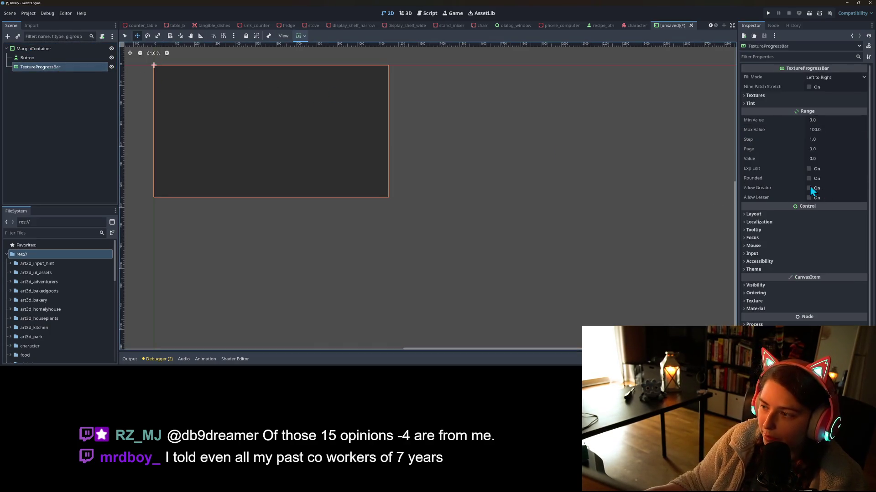
pyautogui.click(771, 246)
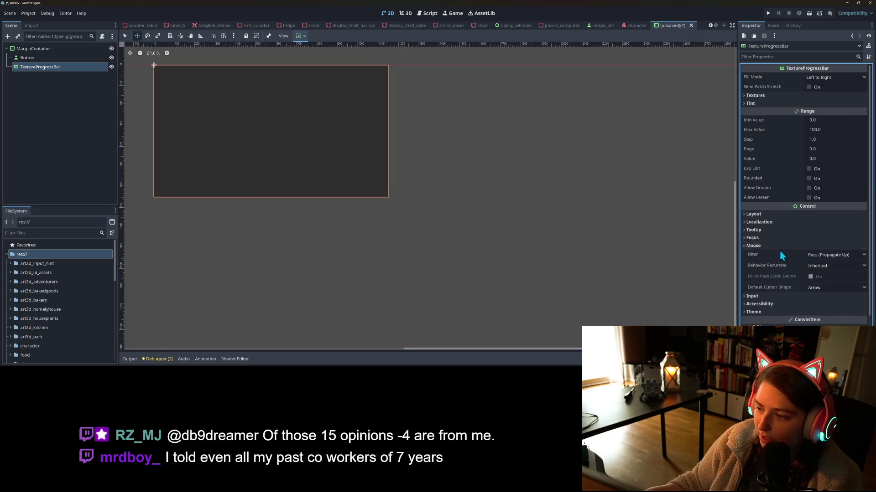
pyautogui.click(811, 259)
pyautogui.click(831, 280)
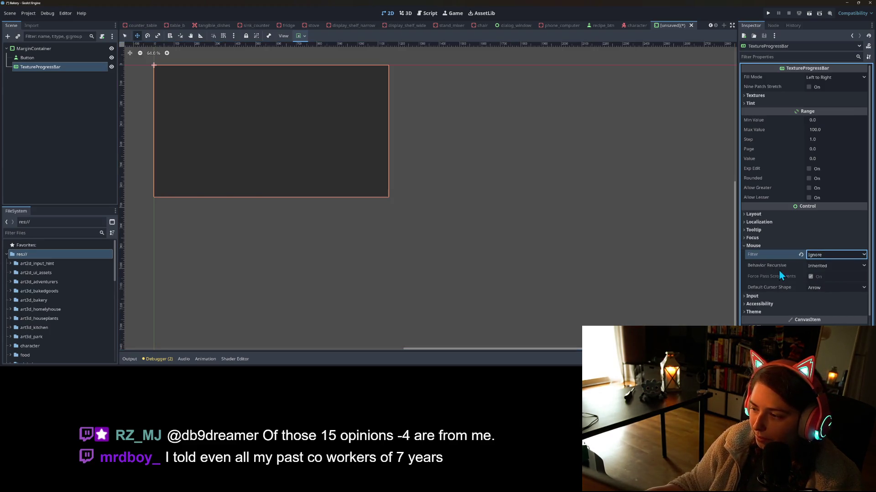
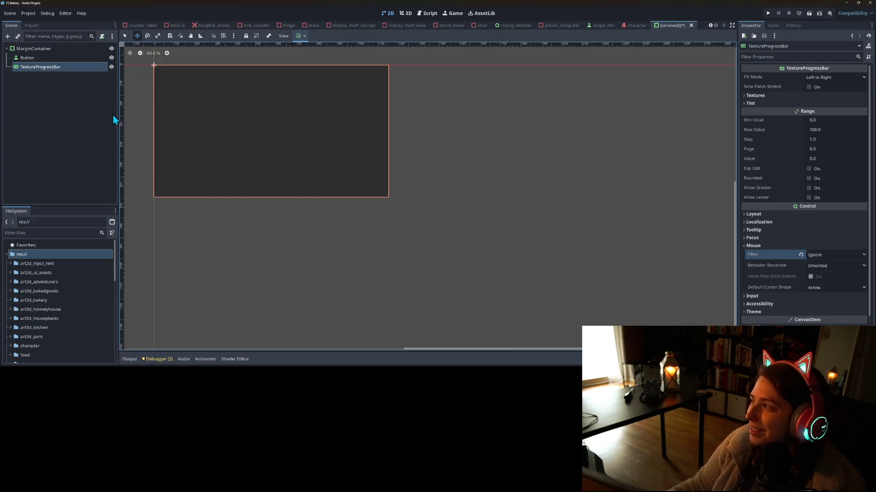
# Inspect the TextureProgressBar node's texture and tint colour settings.
pyautogui.click(36, 160)
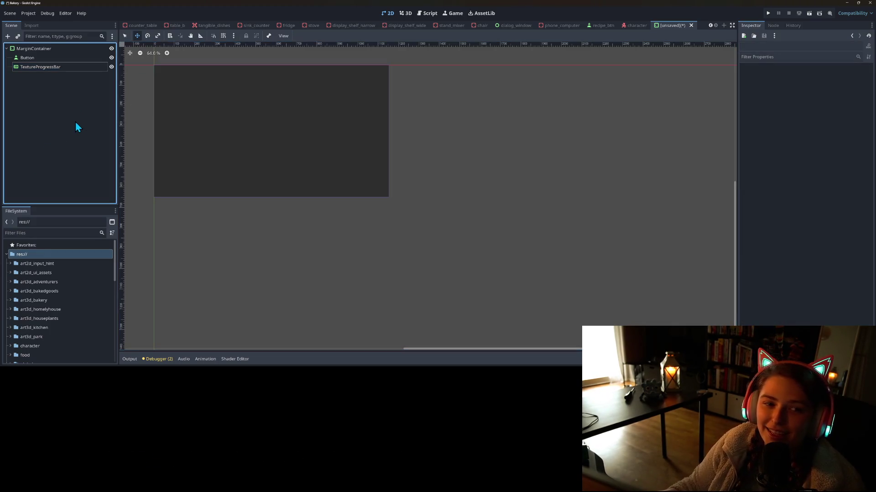
pyautogui.click(34, 66)
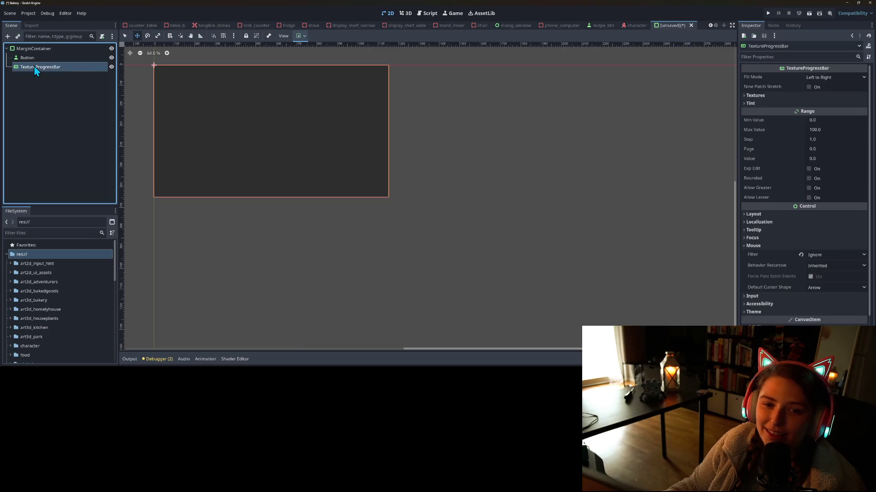
pyautogui.click(801, 96)
pyautogui.click(802, 96)
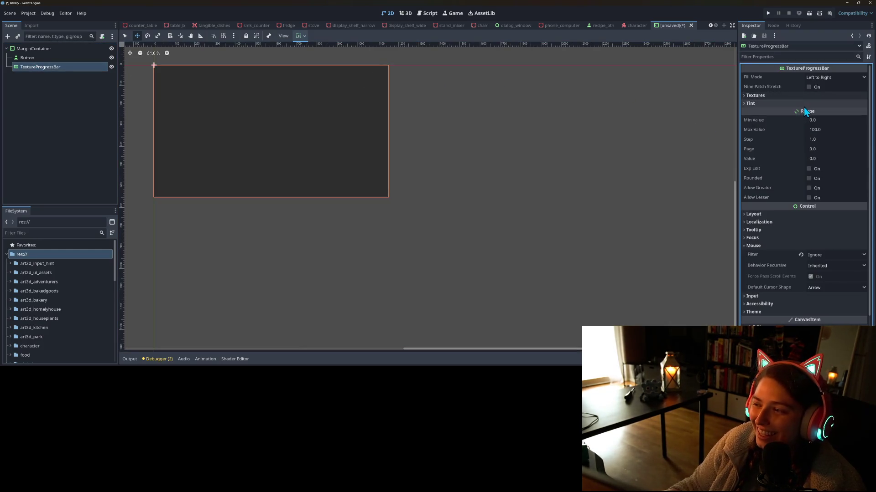
pyautogui.click(806, 104)
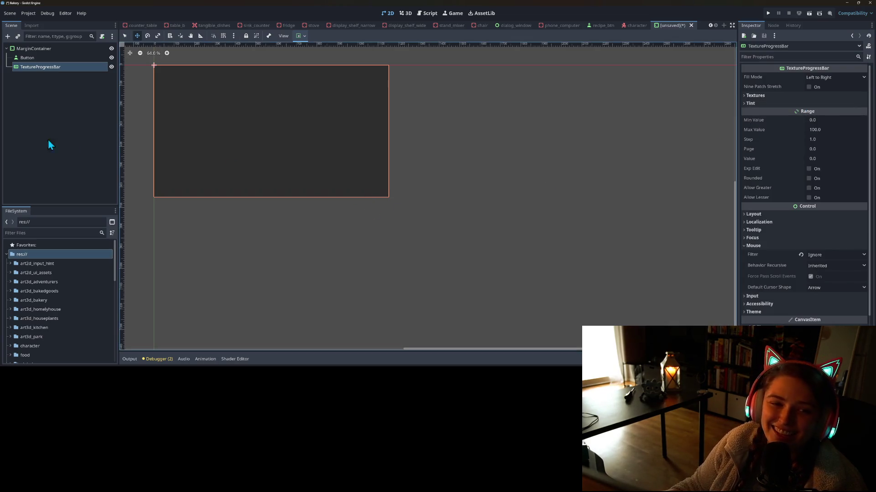
# Look over the Button node, then close the unsaved practice scene tab.
pyautogui.click(37, 137)
pyautogui.click(56, 56)
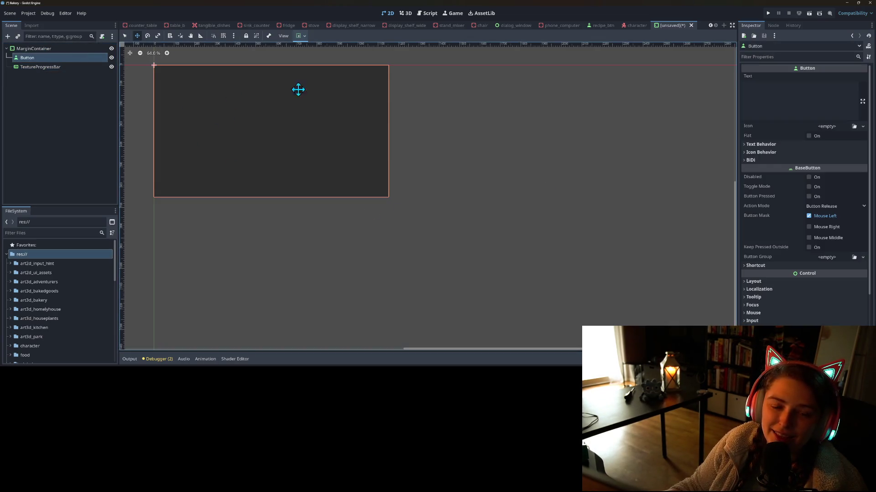
pyautogui.click(23, 55)
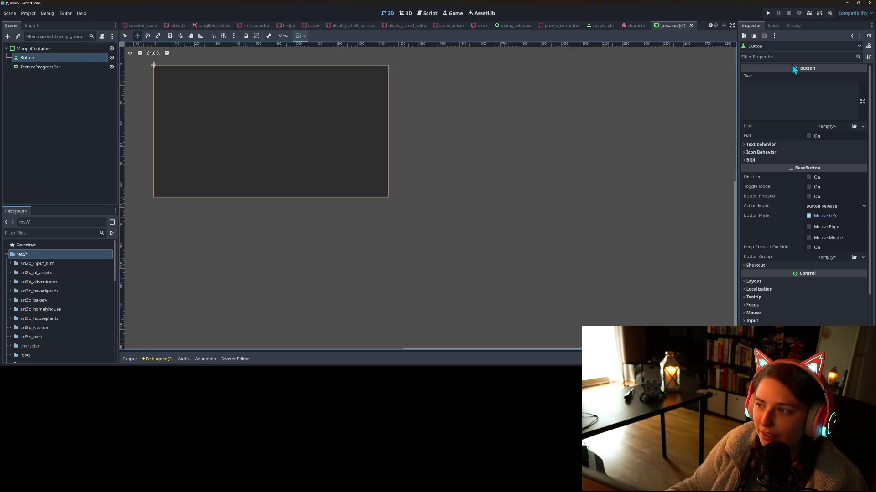
pyautogui.click(692, 26)
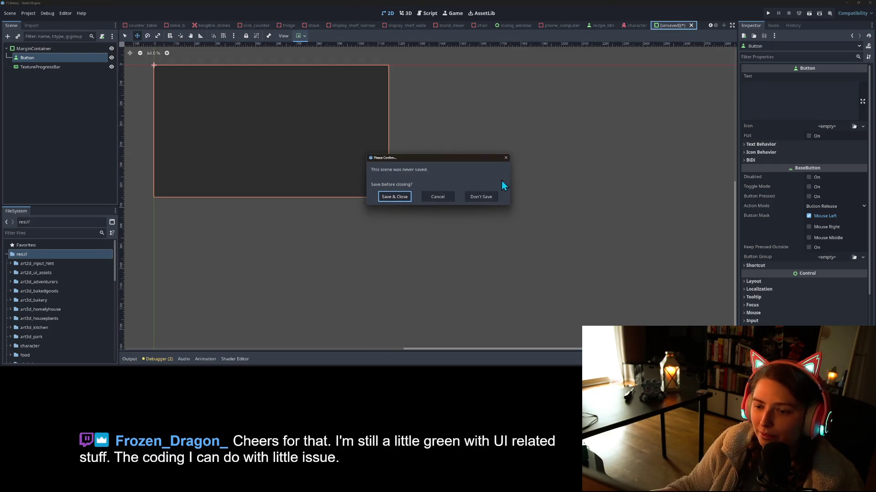
# Discard the practice scene, select MoneyText and set its label outline size to 2 px.
pyautogui.click(484, 195)
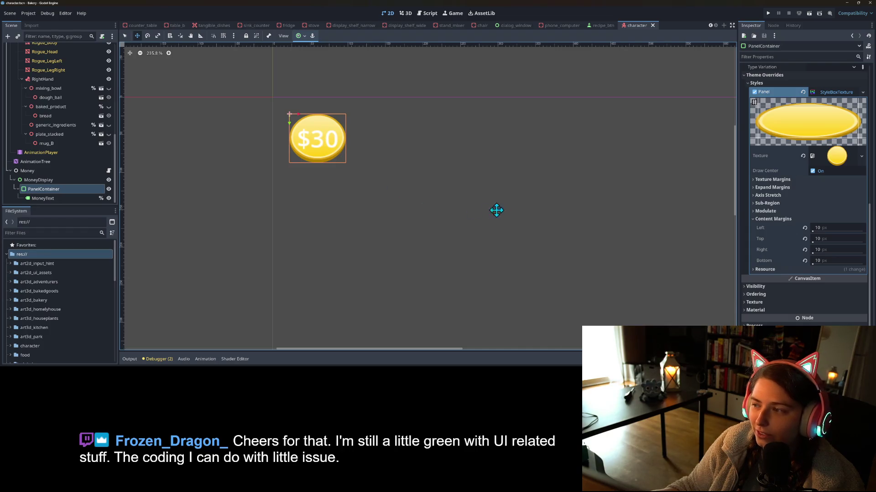
pyautogui.click(66, 198)
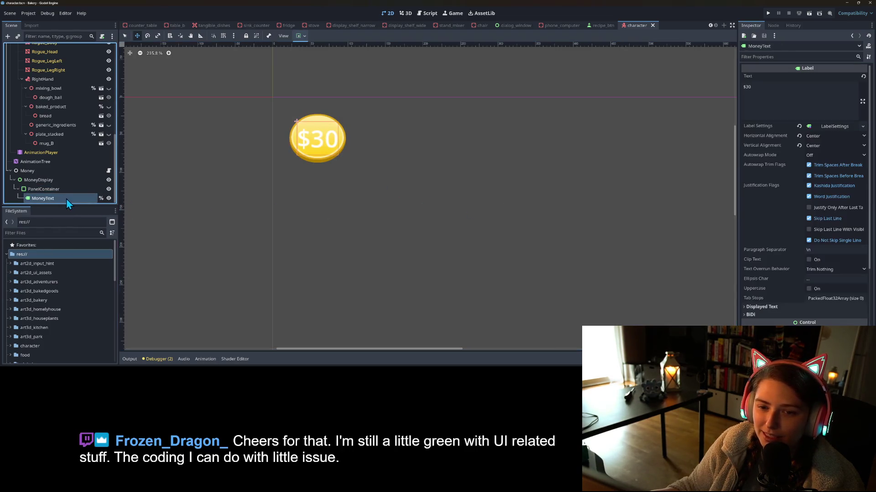
pyautogui.click(828, 128)
pyautogui.click(836, 201)
pyautogui.write('2')
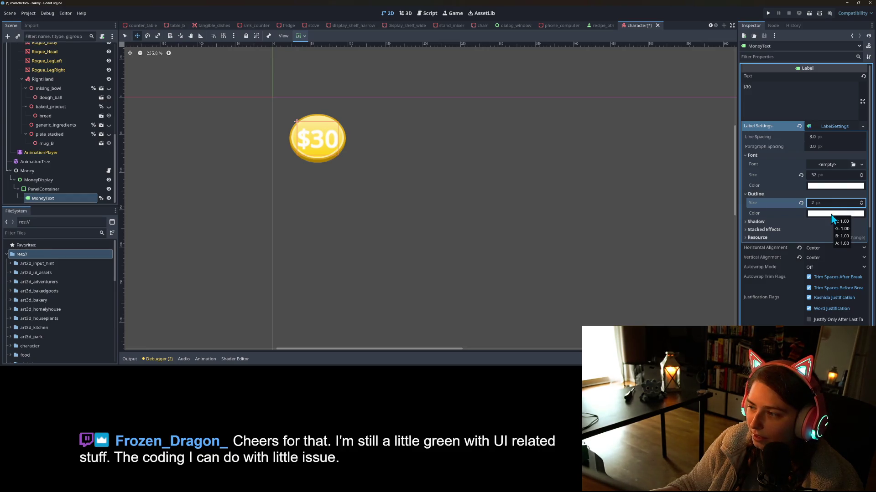
# Try the coin's yellow as the $30 text colour, then undo it and save.
pyautogui.click(832, 189)
pyautogui.click(784, 262)
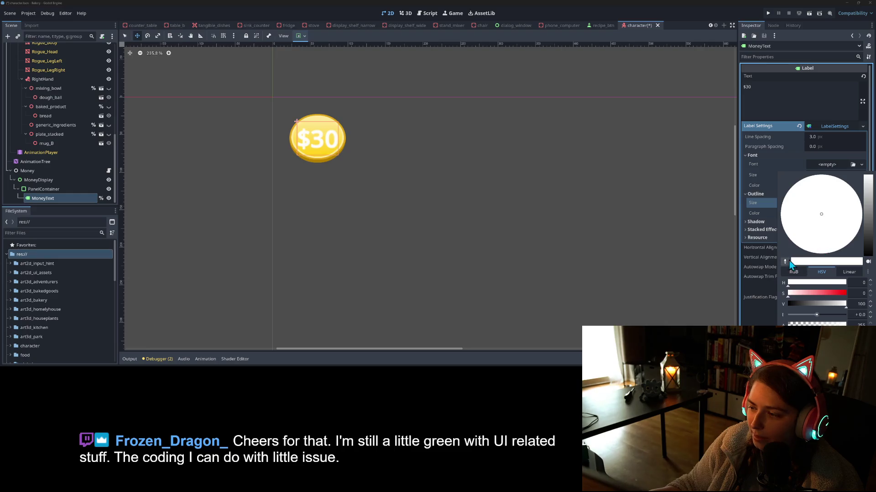
pyautogui.click(312, 130)
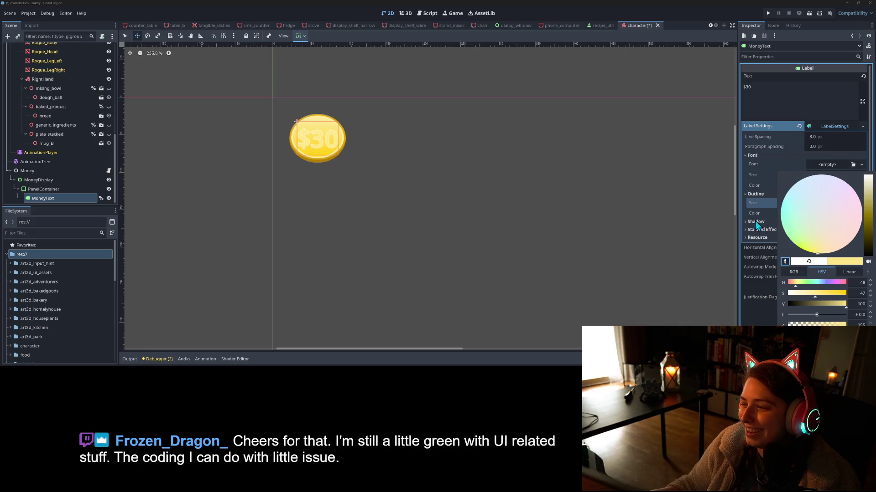
pyautogui.click(756, 207)
pyautogui.hotkey('ctrl', 's')
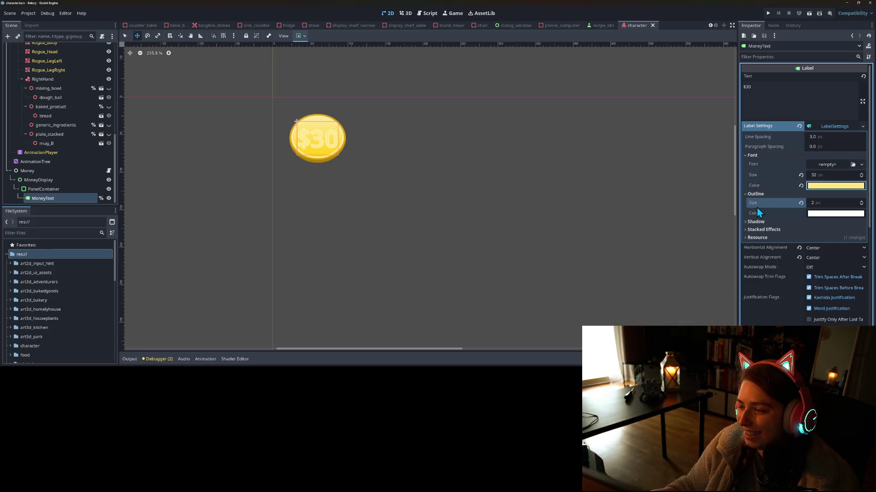
pyautogui.hotkey('ctrl', 'z')
pyautogui.hotkey('ctrl', 's')
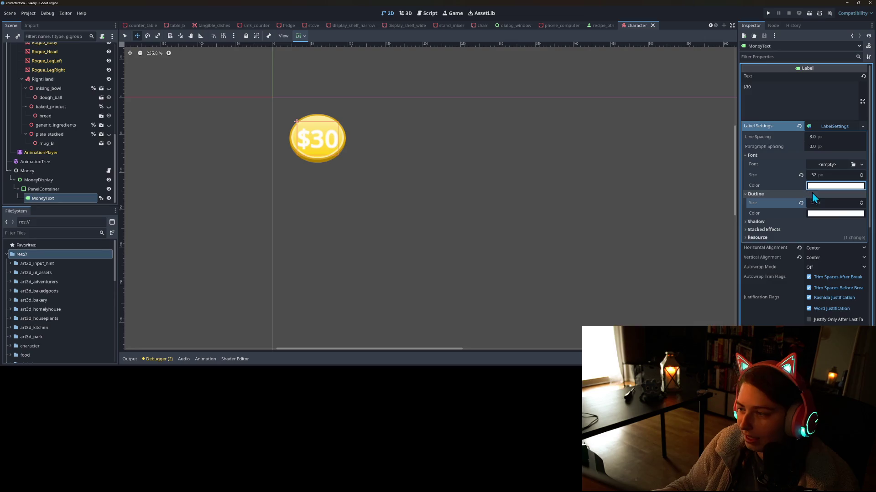
# Make the $30 text outline black and raise the outline size to 6 px.
pyautogui.click(836, 213)
pyautogui.moveTo(868, 27); pyautogui.dragTo(868, 95)
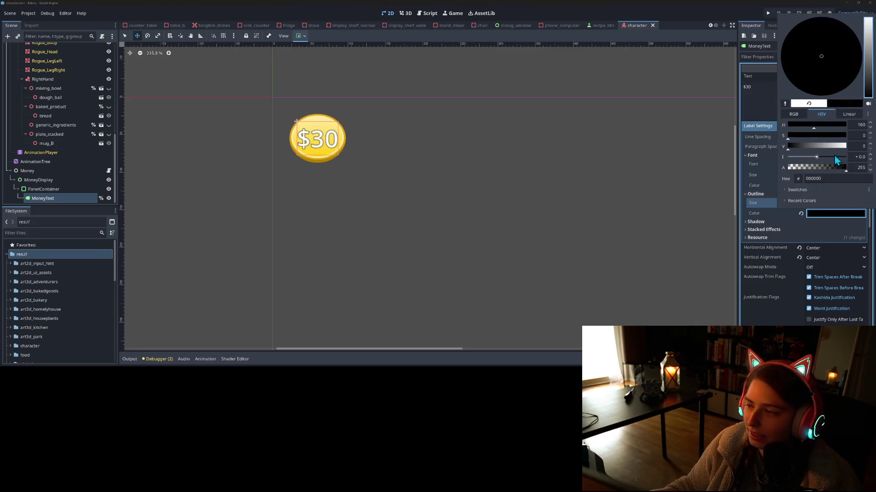
pyautogui.click(766, 218)
pyautogui.click(861, 201)
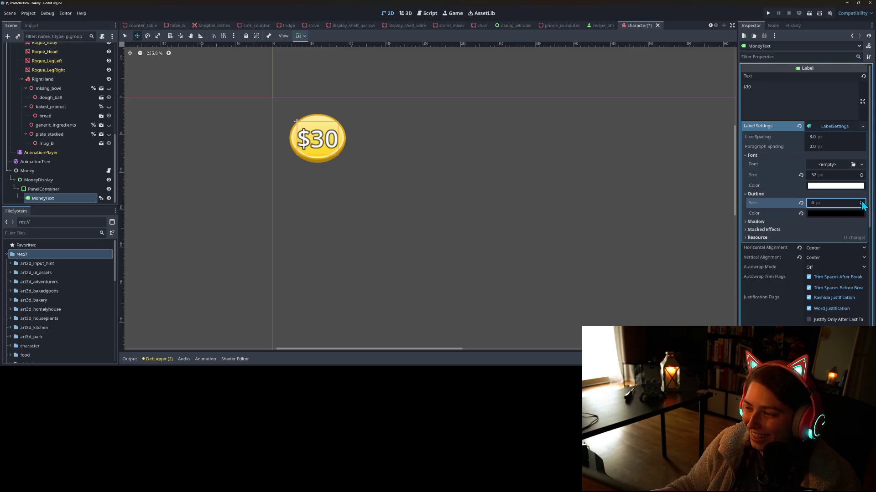
pyautogui.click(861, 201)
pyautogui.click(861, 202)
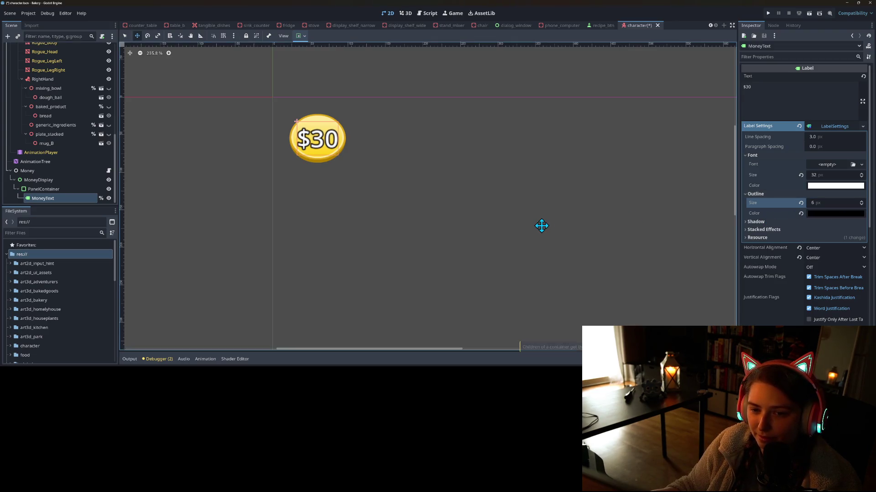
pyautogui.click(776, 223)
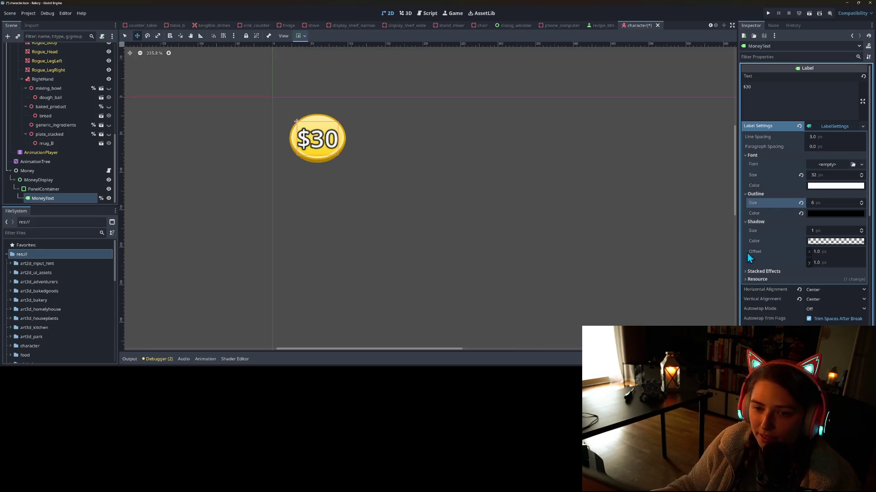
# Give the $30 text a semi-transparent dark shadow (alpha 117) of size 2 px.
pyautogui.scroll(10, 292, 153)
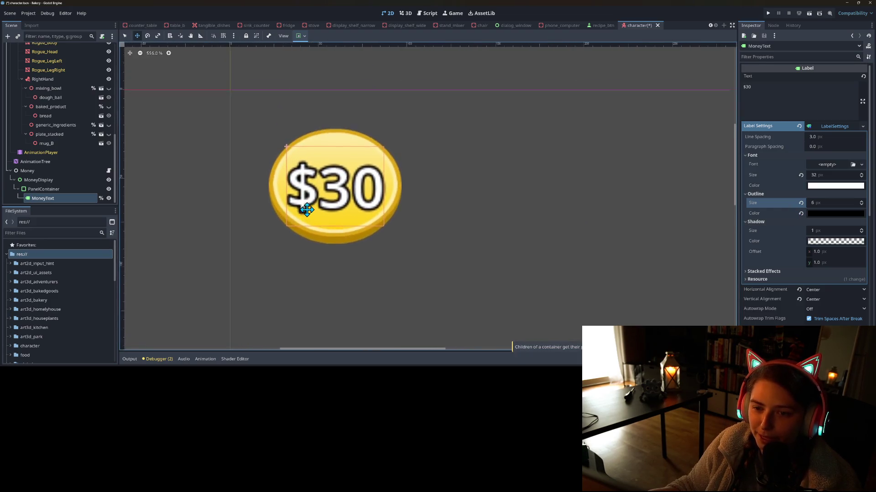
pyautogui.scroll(5, 306, 209)
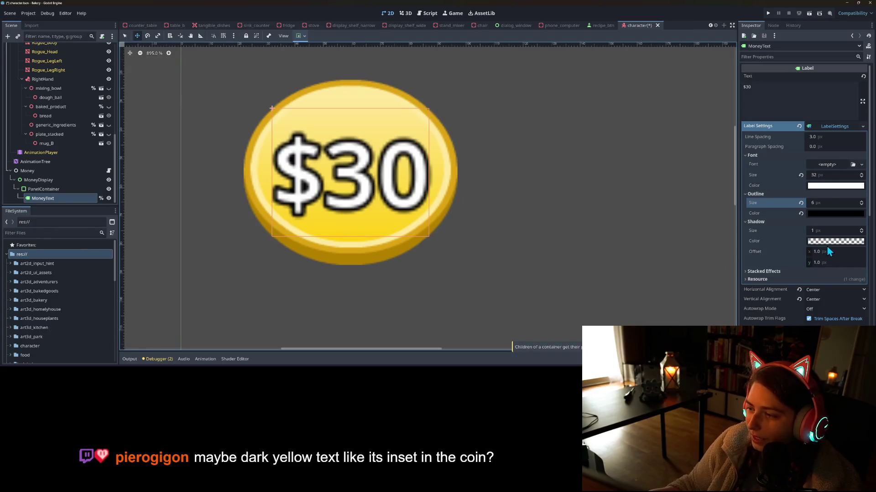
pyautogui.click(829, 231)
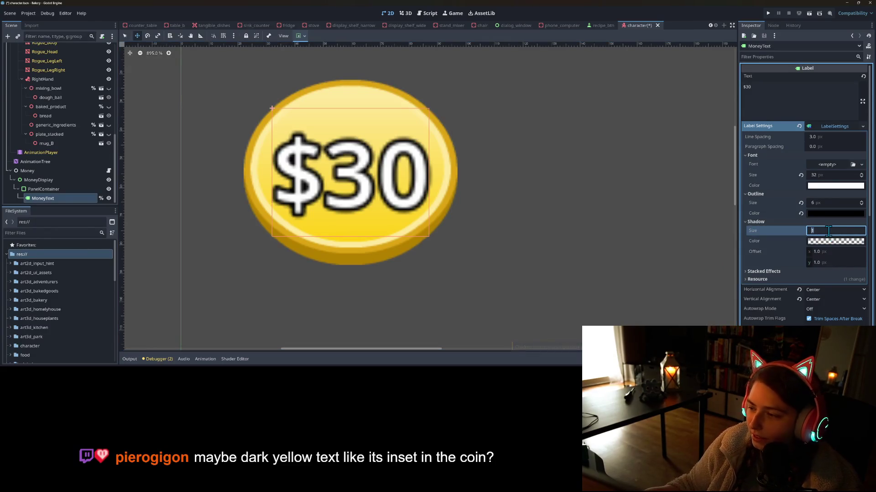
pyautogui.click(829, 241)
pyautogui.click(816, 196)
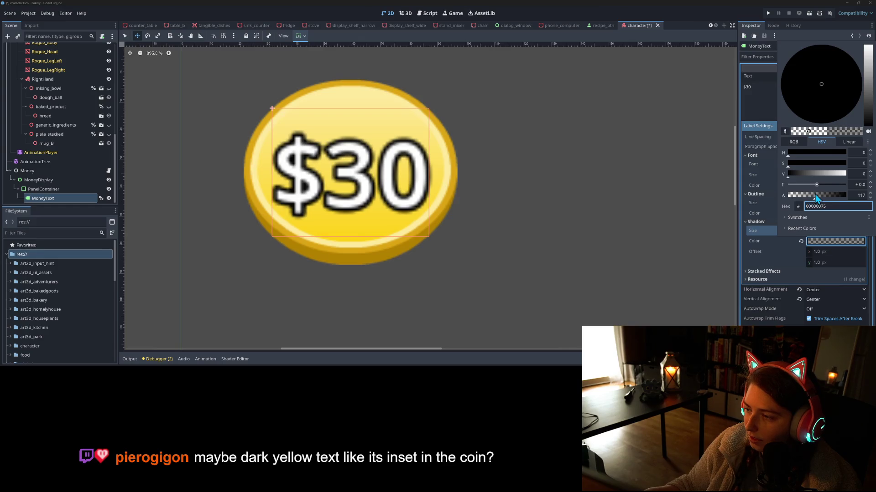
pyautogui.click(788, 266)
pyautogui.click(813, 230)
pyautogui.write('5')
pyautogui.press('Return')
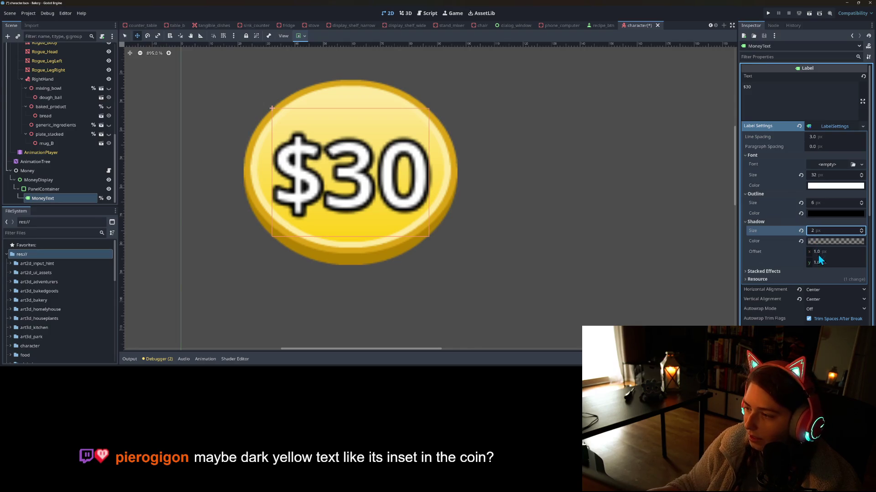
# Remove the black text outline by setting its size to 0.
pyautogui.click(818, 254)
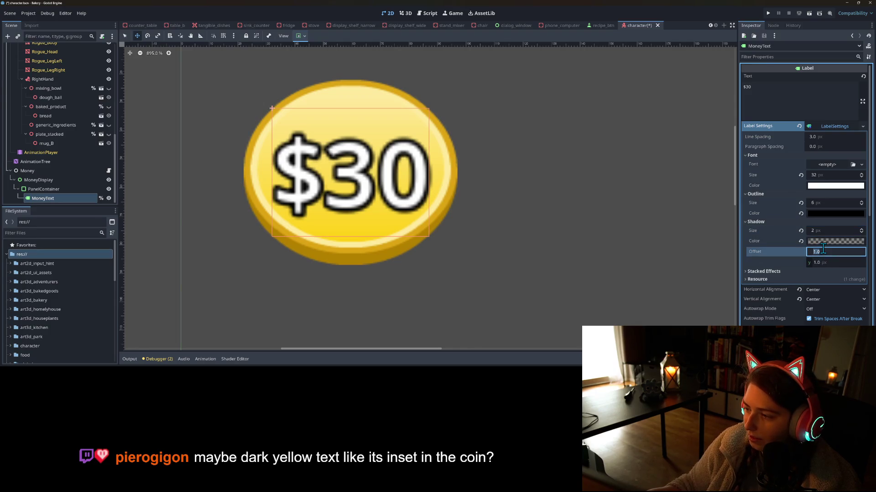
pyautogui.click(816, 203)
pyautogui.write('0')
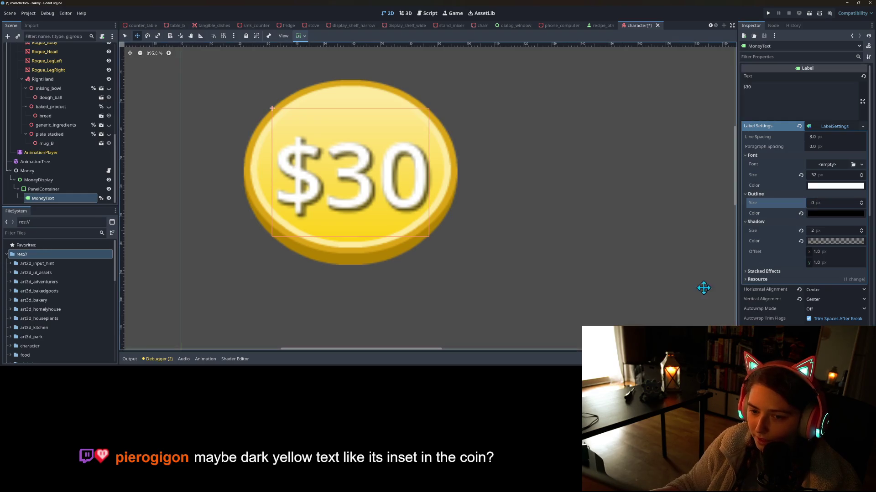
pyautogui.press('Return')
pyautogui.scroll(-5, 500, 244)
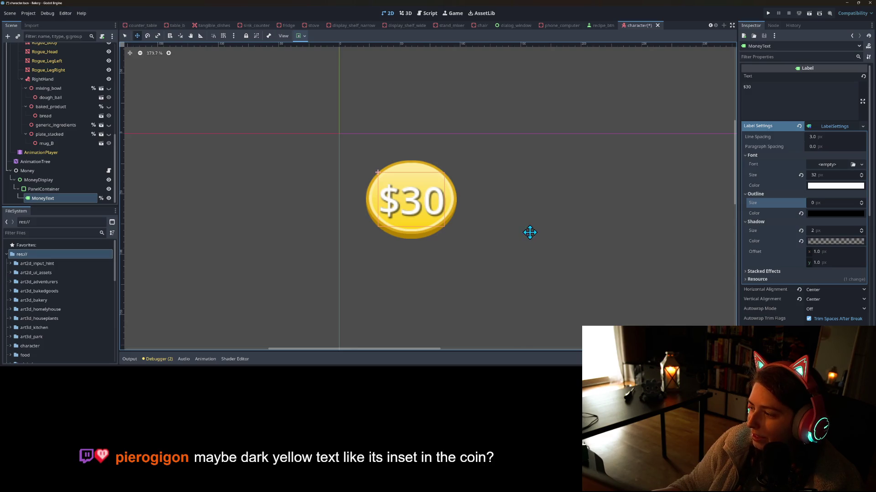
pyautogui.scroll(5, 465, 221)
pyautogui.scroll(2, 447, 229)
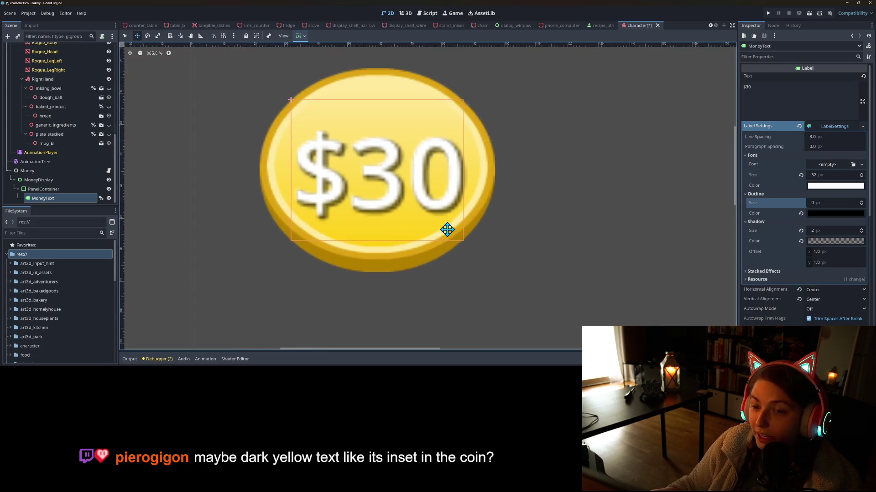
pyautogui.scroll(1, 447, 229)
pyautogui.click(832, 186)
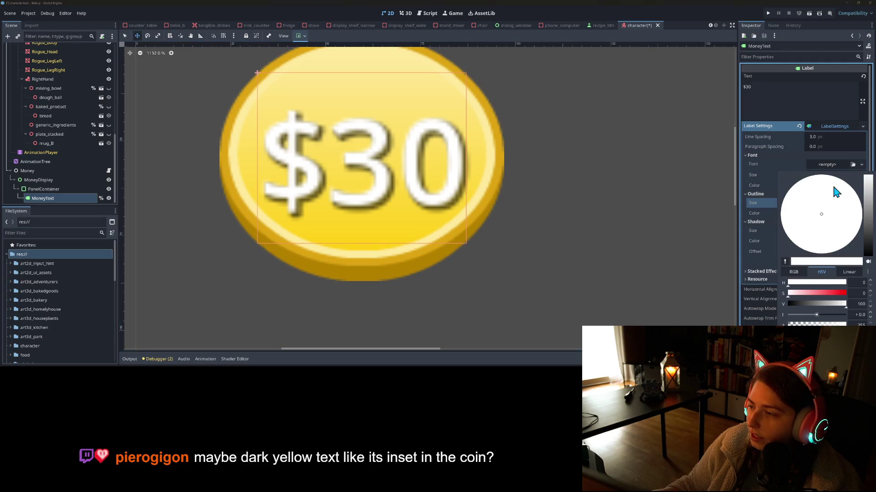
# Color the $30 text with the coin's dark yellow and lighten the shadow to light grey.
pyautogui.click(784, 262)
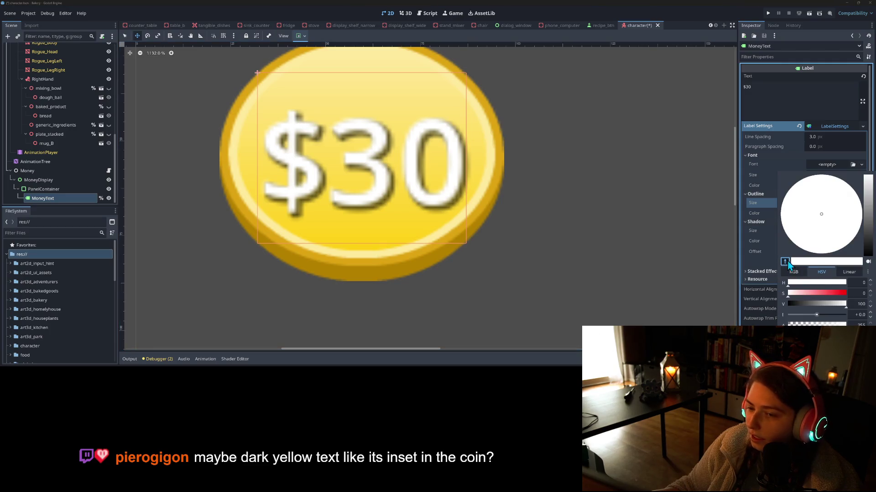
pyautogui.click(401, 272)
pyautogui.click(542, 275)
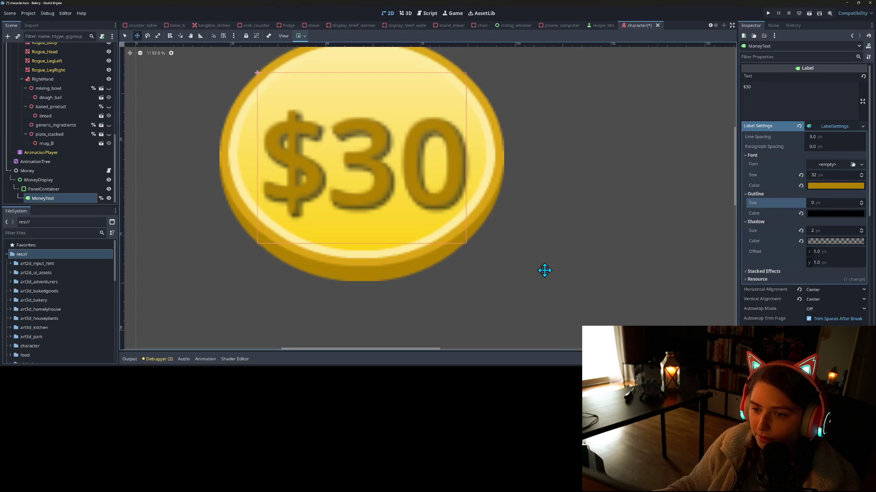
pyautogui.scroll(-2, 549, 273)
pyautogui.click(836, 242)
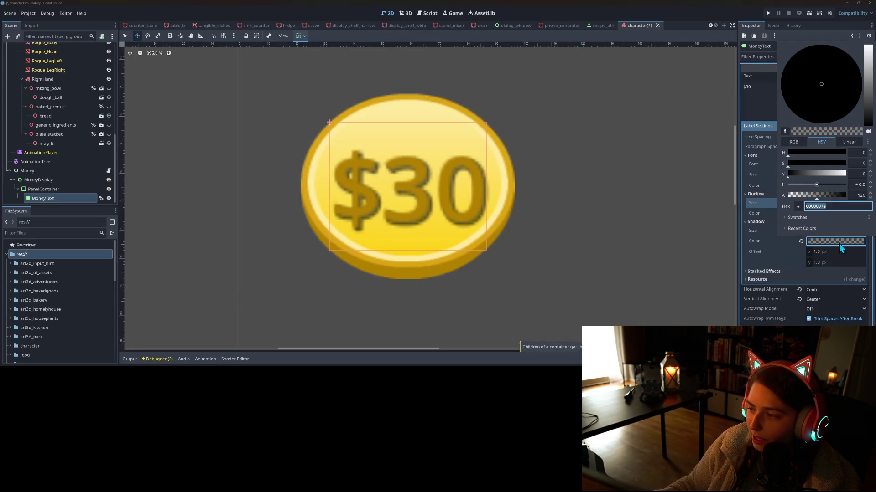
pyautogui.moveTo(868, 92)
pyautogui.mouseDown()
pyautogui.moveTo(869, 61)
pyautogui.moveTo(871, 69)
pyautogui.mouseUp()
# Set the shadow offset to -1 on both x and y.
pyautogui.click(830, 265)
pyautogui.click(841, 253)
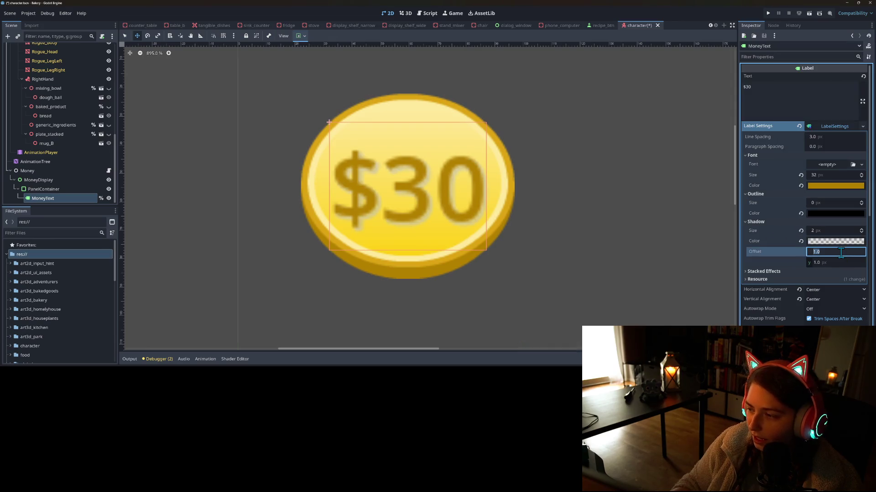
pyautogui.write('-')
pyautogui.click(841, 264)
pyautogui.press('BackSpace')
pyautogui.write('-1')
pyautogui.press('Return')
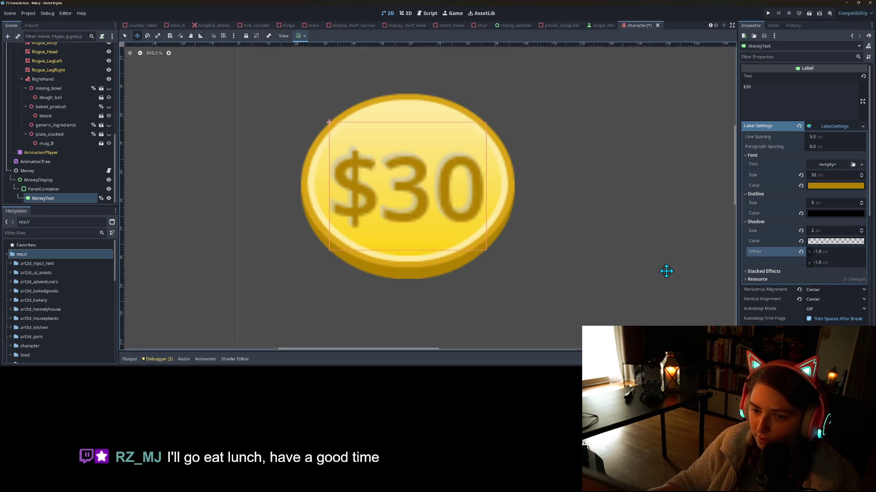
# Brighten the $30 text's golden font colour by raising its value.
pyautogui.scroll(-2, 588, 291)
pyautogui.scroll(-3, 588, 291)
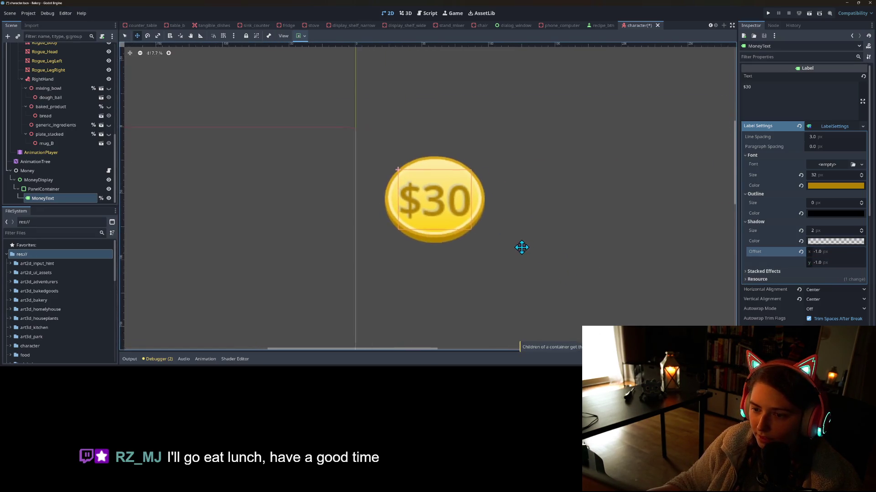
pyautogui.scroll(3, 521, 246)
pyautogui.moveTo(531, 248); pyautogui.dragTo(561, 274)
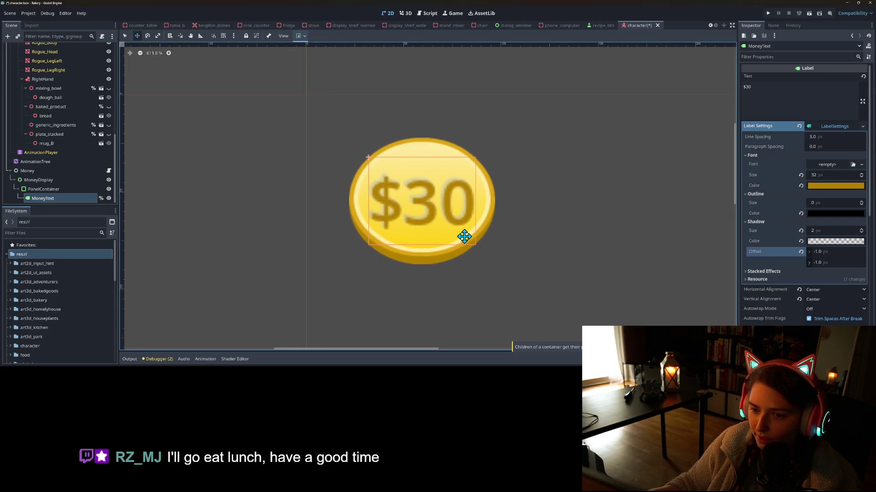
pyautogui.click(833, 187)
pyautogui.click(869, 207)
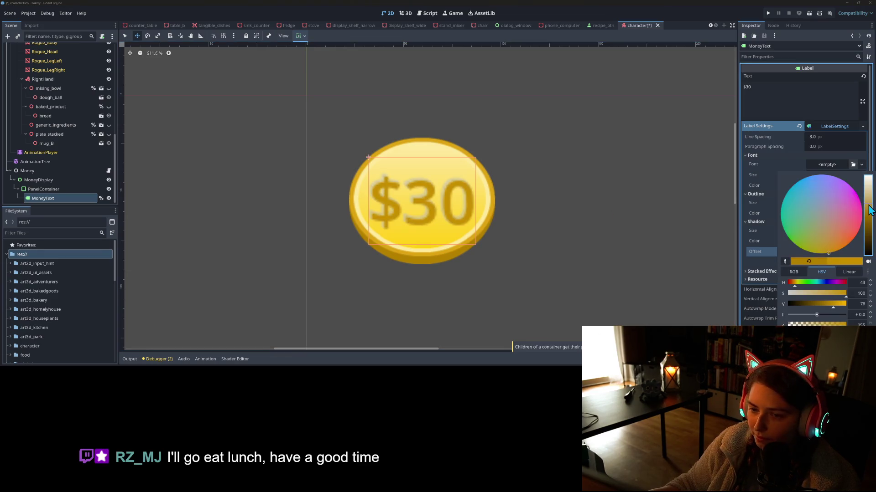
pyautogui.moveTo(869, 209); pyautogui.dragTo(870, 206)
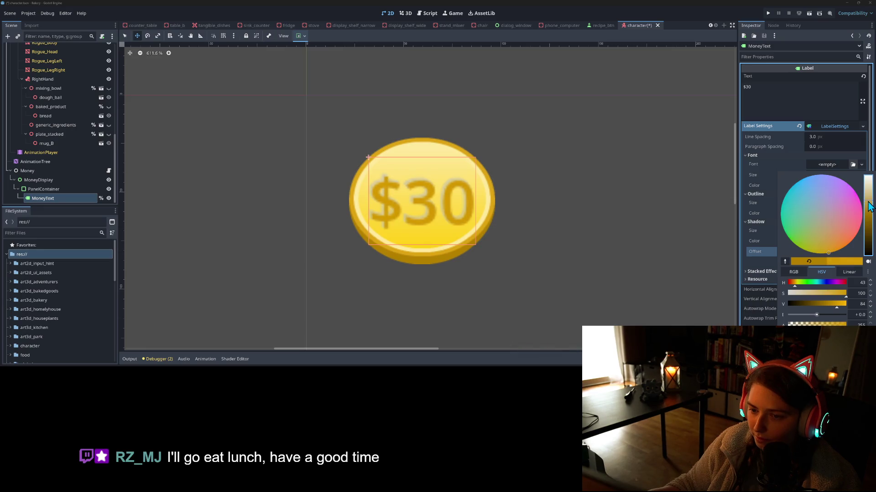
pyautogui.click(587, 261)
# Lighten the shadow colour towards white.
pyautogui.scroll(-7, 585, 261)
pyautogui.moveTo(604, 287); pyautogui.dragTo(434, 194)
pyautogui.scroll(1, 435, 194)
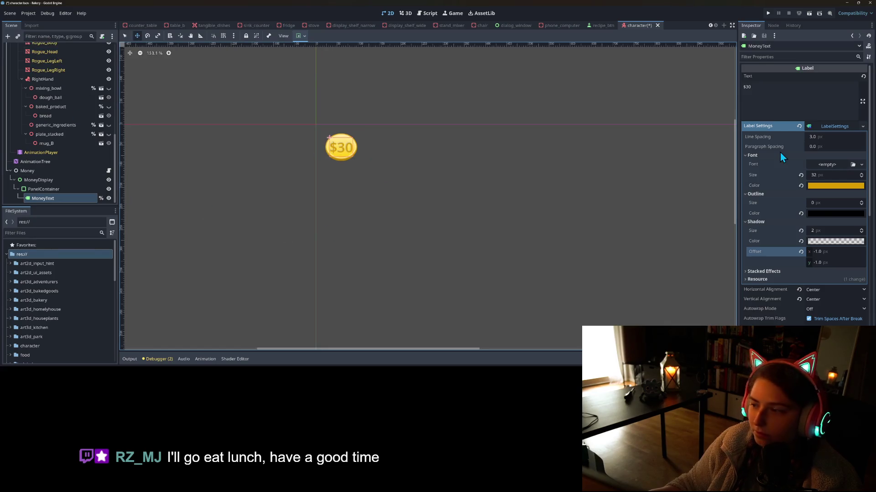
pyautogui.click(835, 241)
pyautogui.moveTo(860, 96); pyautogui.dragTo(868, 51)
pyautogui.click(609, 208)
pyautogui.scroll(10, 608, 207)
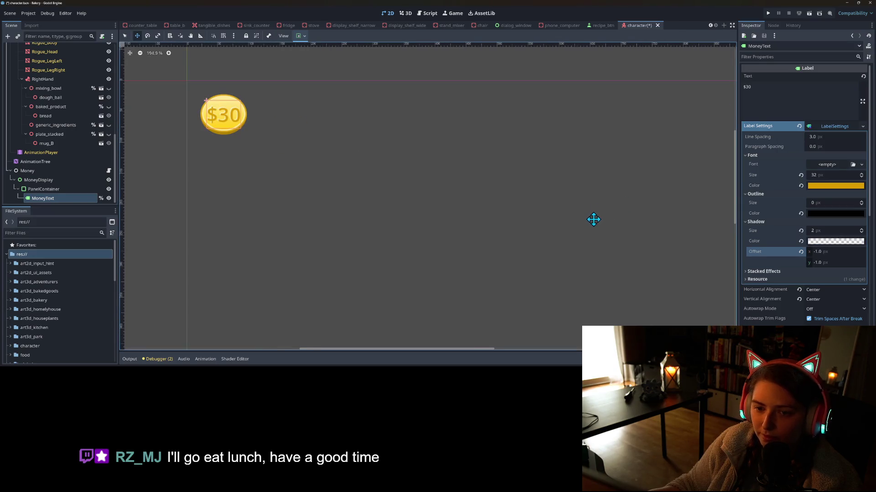
pyautogui.scroll(1, 501, 234)
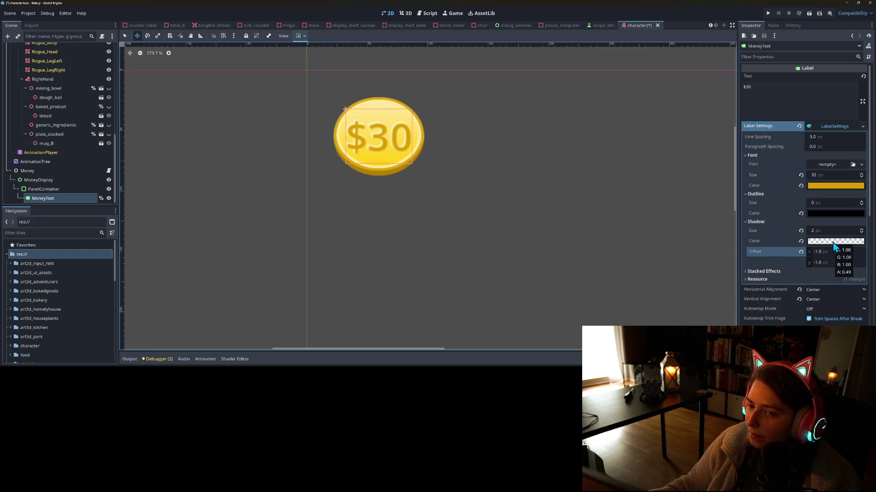
# Raise the shadow size to 3 px and try shadow offsets of -3 and -2.
pyautogui.click(861, 229)
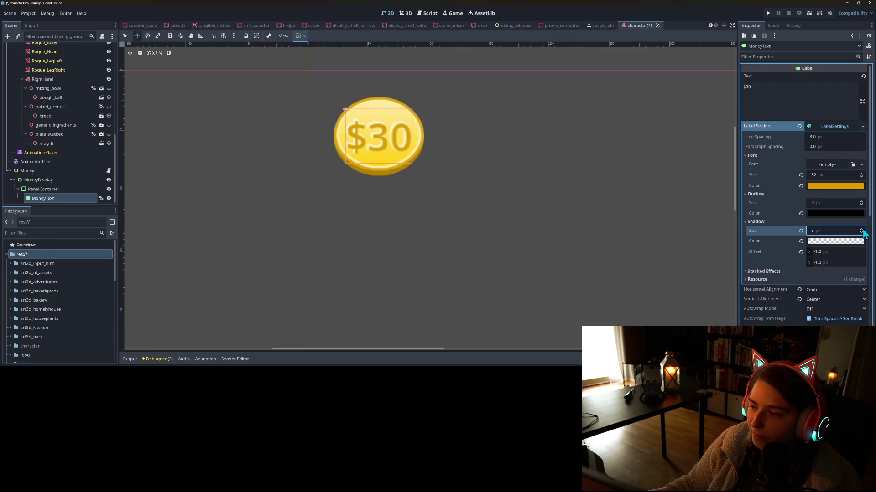
pyautogui.click(847, 251)
pyautogui.write('-3')
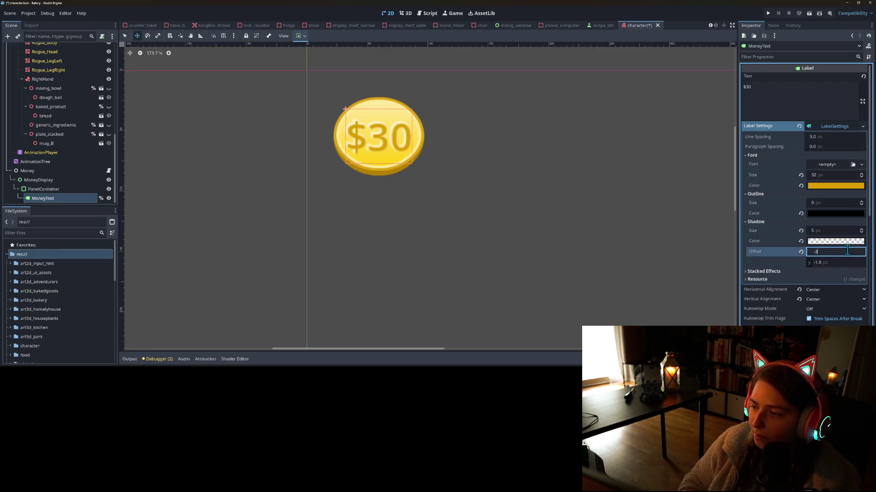
pyautogui.press('Tab')
pyautogui.write('-23')
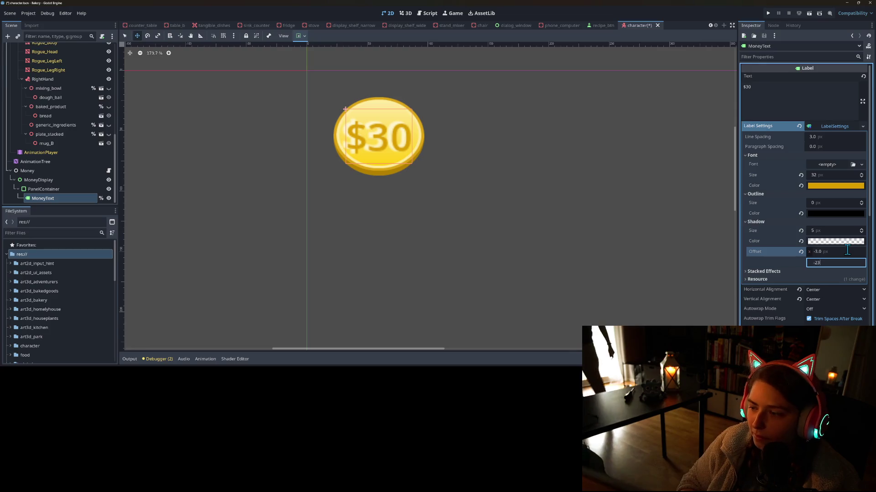
pyautogui.press('Return')
pyautogui.click(826, 228)
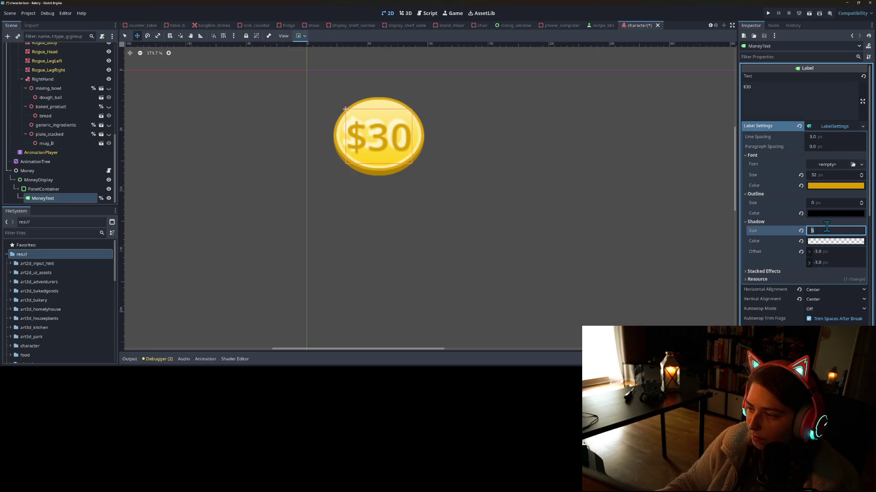
pyautogui.write('3')
pyautogui.press('Return')
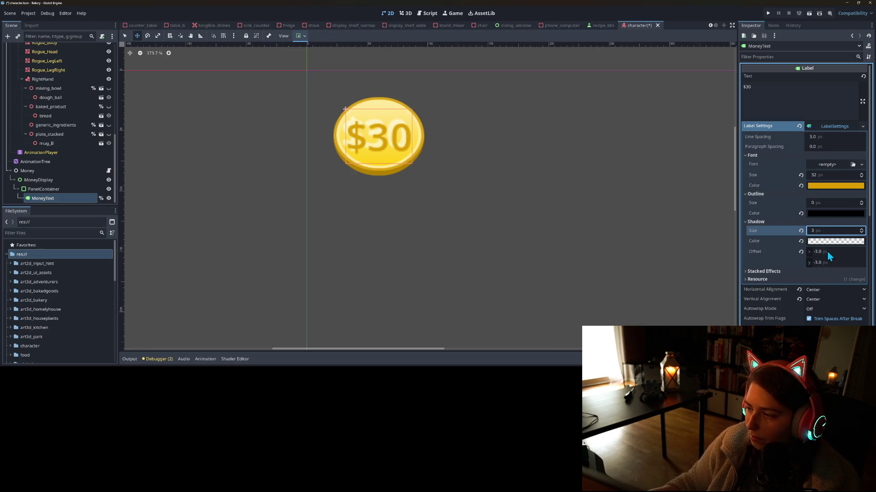
pyautogui.click(828, 253)
pyautogui.write('-2')
pyautogui.press('Return')
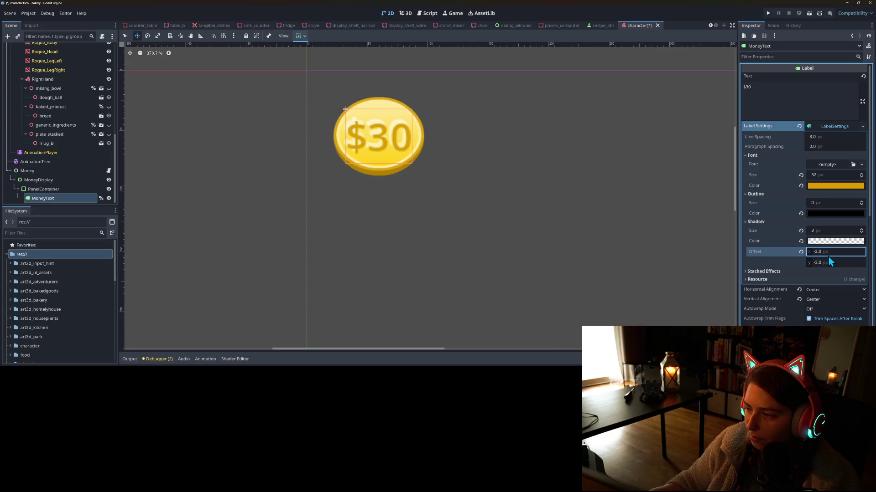
pyautogui.click(828, 260)
pyautogui.write('-2')
pyautogui.press('Return')
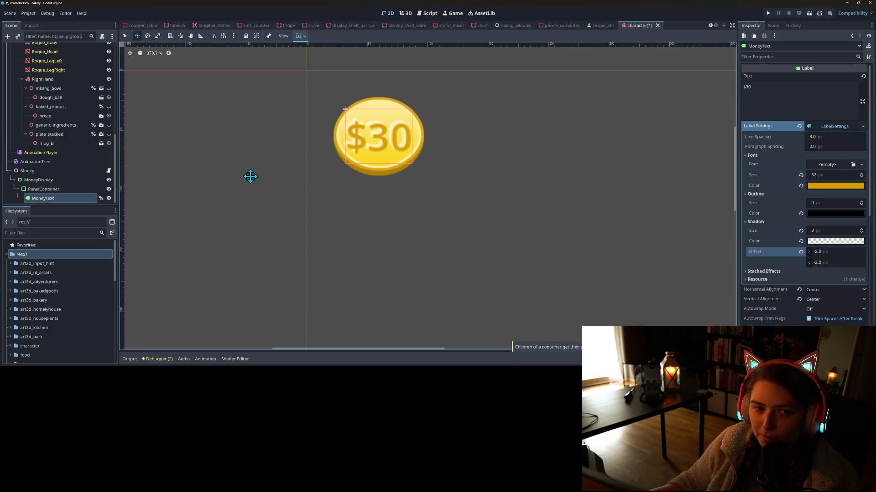
# Check the MoneyDisplay node, then set MoneyText's shadow offset back to -1, -1.
pyautogui.click(58, 182)
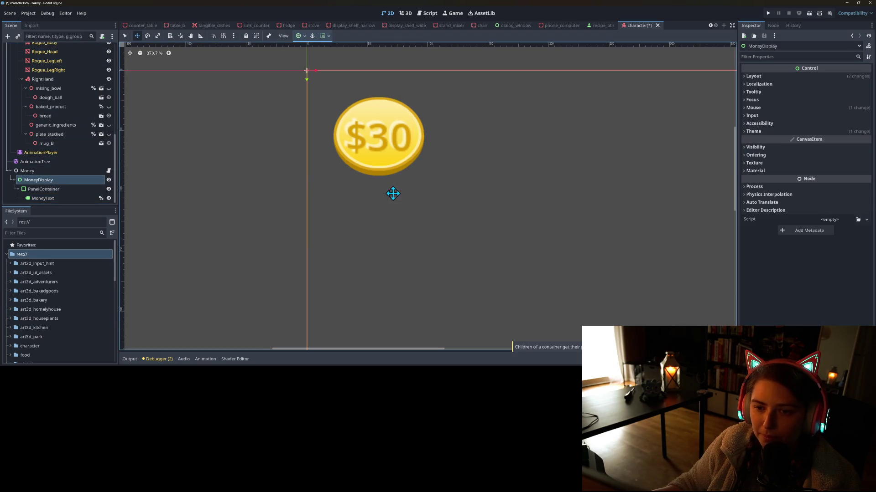
pyautogui.scroll(-2, 393, 190)
pyautogui.moveTo(463, 242); pyautogui.dragTo(381, 193)
pyautogui.scroll(4, 238, 182)
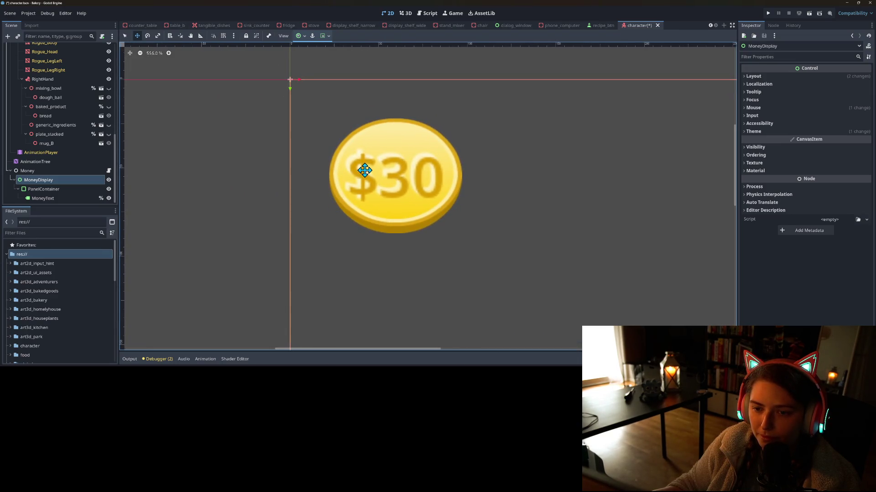
pyautogui.click(46, 199)
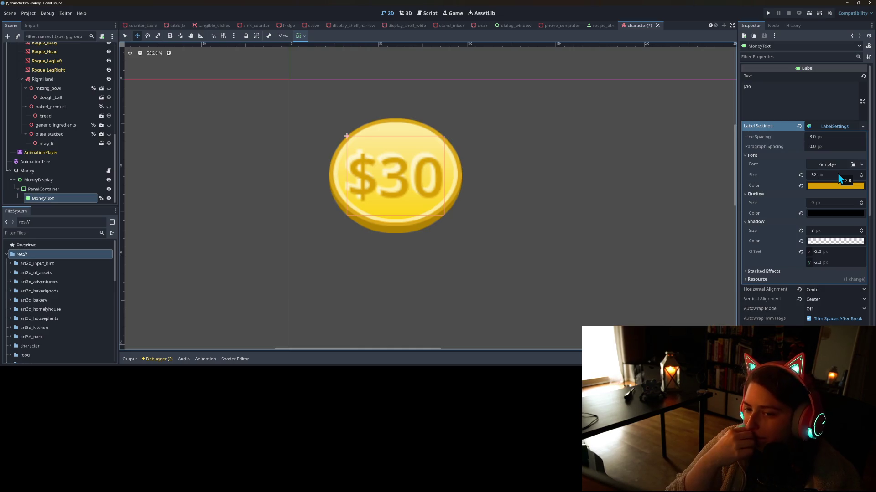
pyautogui.click(843, 251)
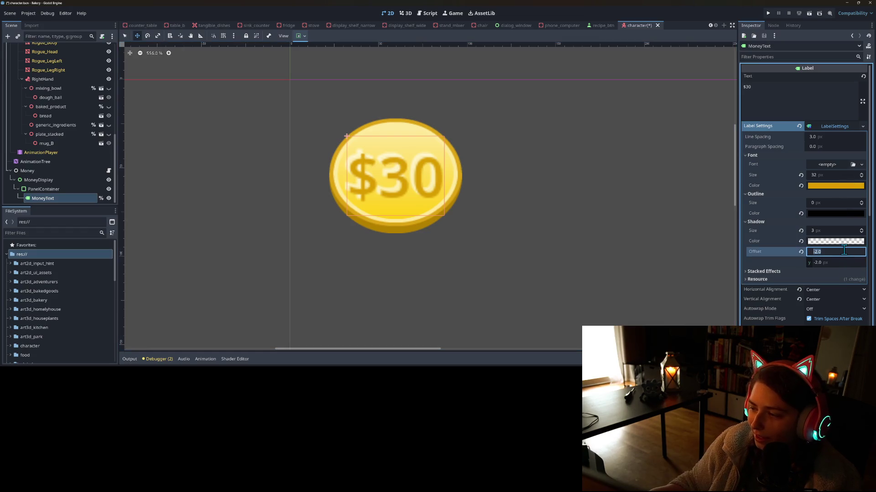
pyautogui.write('1')
pyautogui.press('Tab')
pyautogui.write('-1')
pyautogui.press('Return')
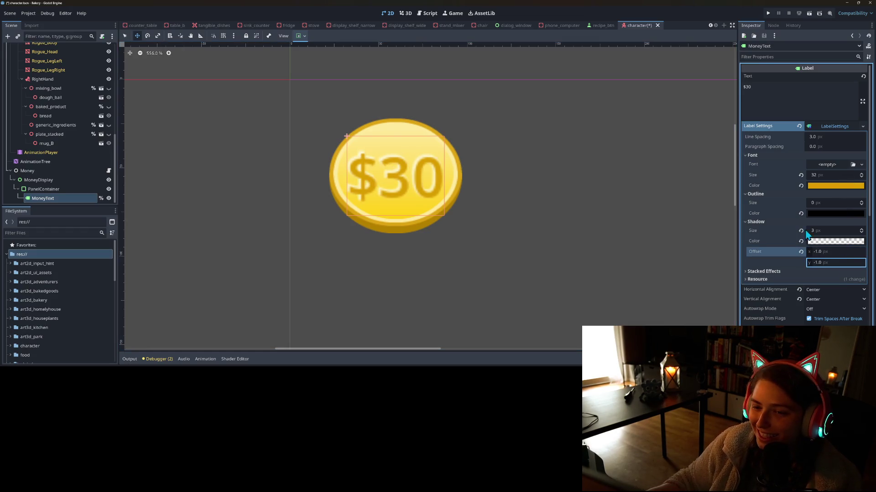
pyautogui.scroll(-2, 543, 219)
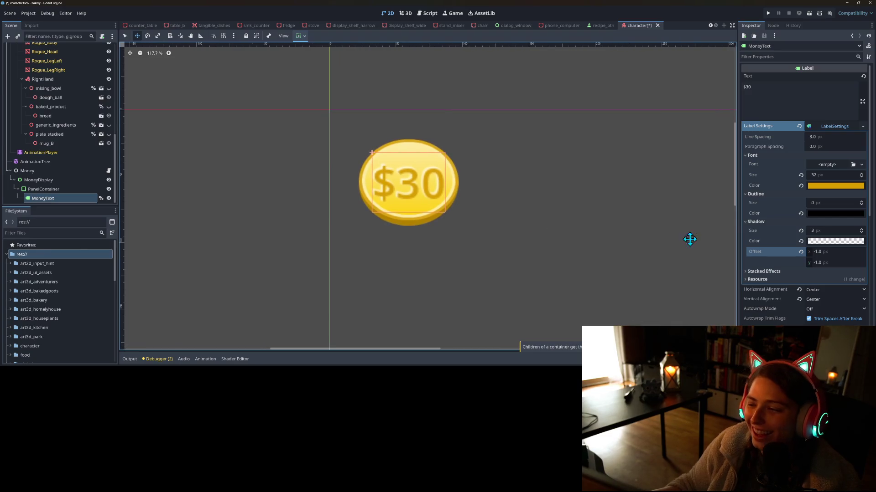
pyautogui.scroll(-6, 528, 217)
pyautogui.scroll(1, 549, 207)
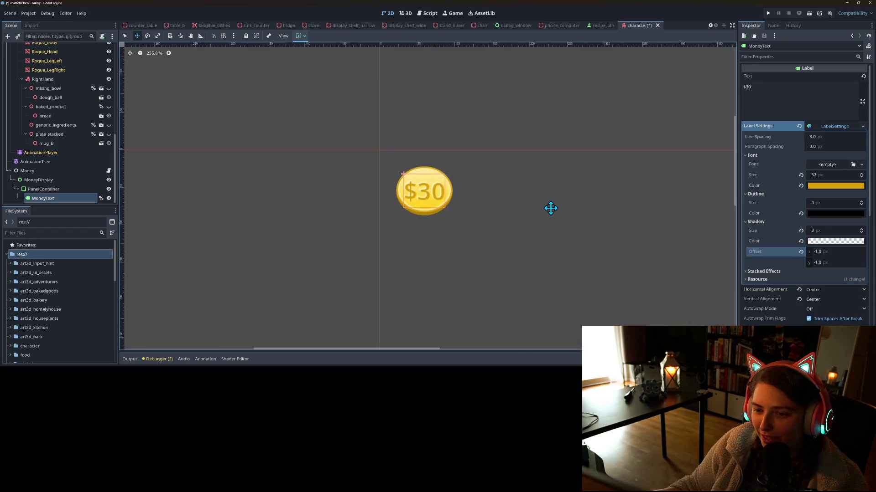
pyautogui.scroll(-5, 588, 228)
pyautogui.moveTo(628, 240); pyautogui.dragTo(553, 216)
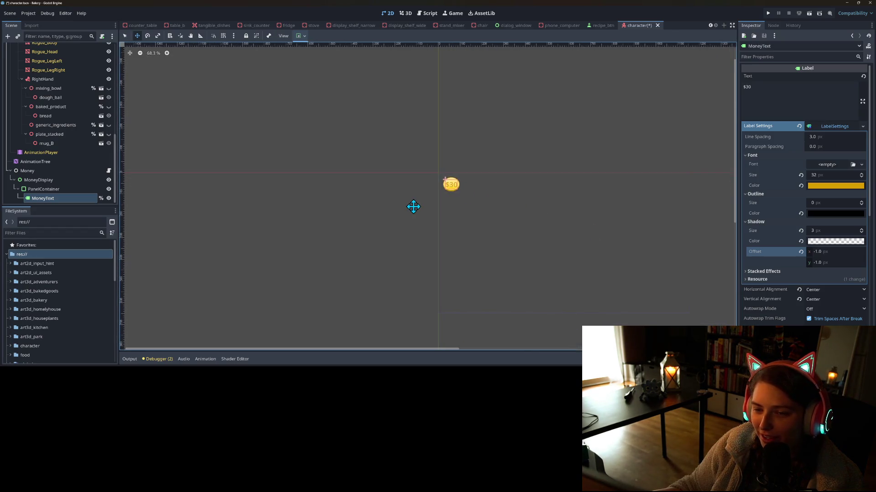
pyautogui.click(75, 188)
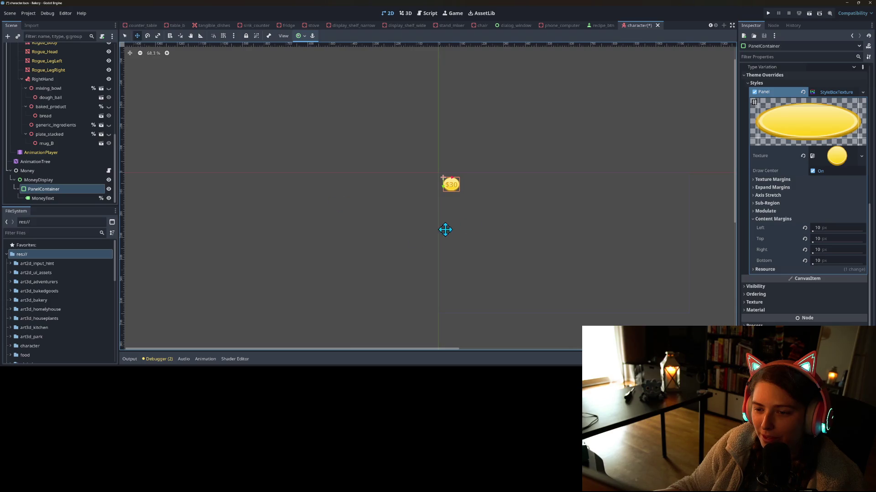
pyautogui.scroll(2, 400, 246)
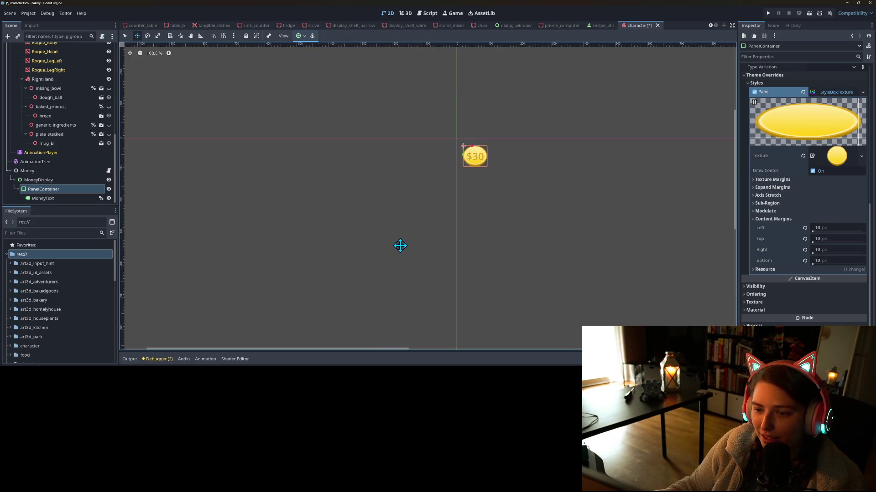
pyautogui.click(59, 200)
pyautogui.scroll(8, 503, 235)
pyautogui.scroll(5, 404, 167)
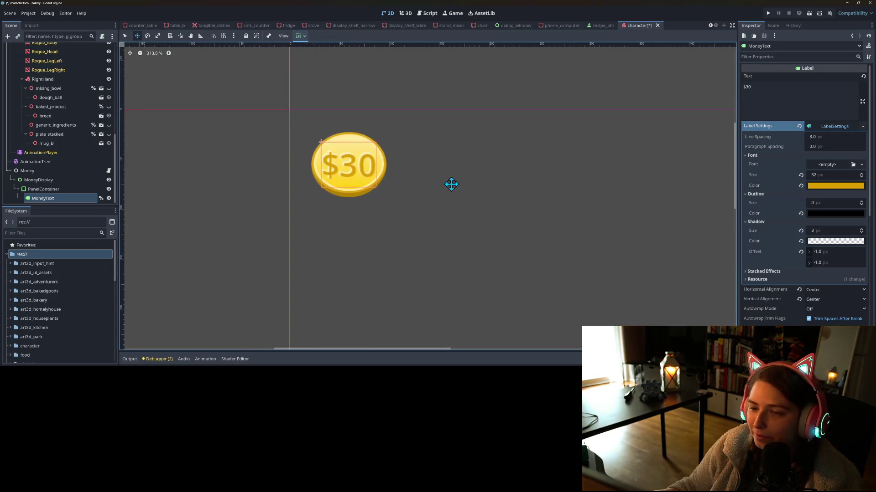
# Try a white 3 px outline with no shadow, then reset the outline size to 0.
pyautogui.click(824, 214)
pyautogui.click(868, 18)
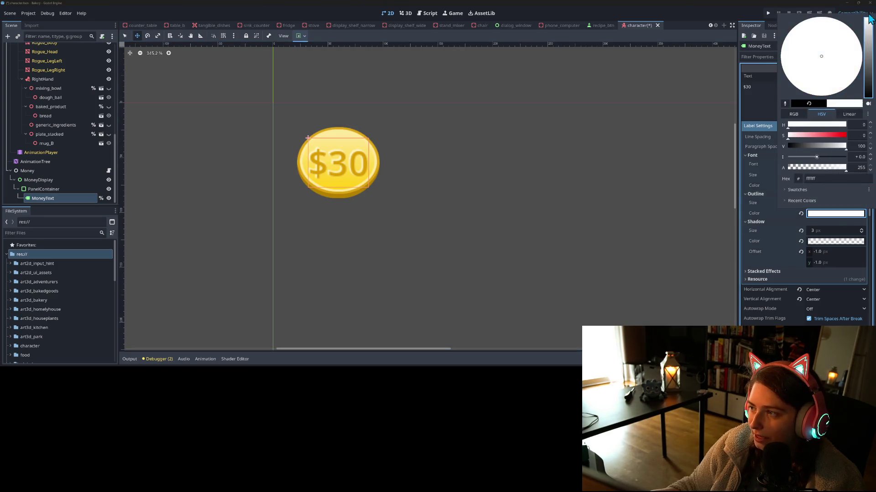
pyautogui.click(825, 219)
pyautogui.click(820, 230)
pyautogui.write('0')
pyautogui.press('Return')
pyautogui.click(830, 203)
pyautogui.write('1')
pyautogui.write('3')
pyautogui.press('Return')
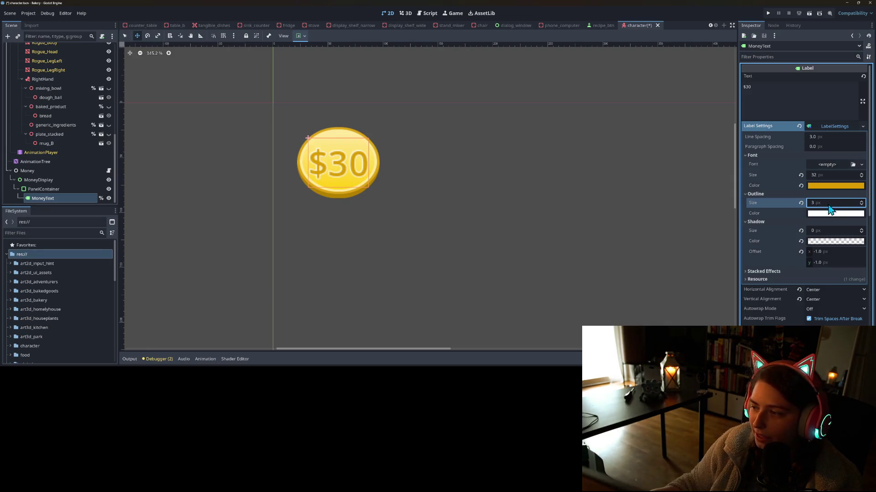
pyautogui.click(801, 203)
# Restore the 3 px shadow and set its horizontal offset to 1.0.
pyautogui.click(821, 230)
pyautogui.write('3')
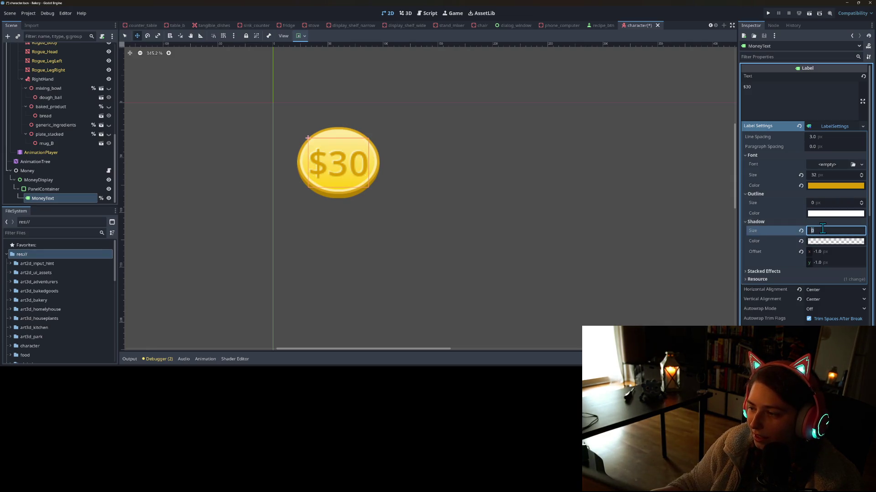
pyautogui.press('Return')
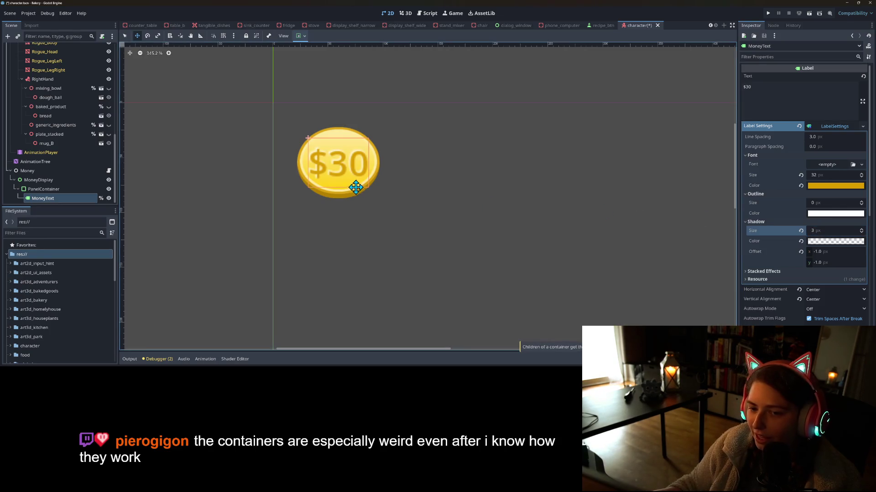
pyautogui.click(839, 251)
pyautogui.write('0')
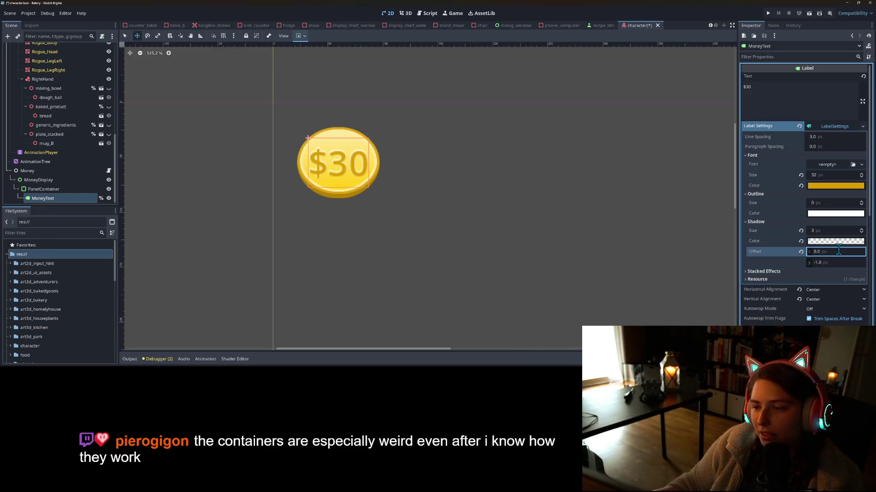
pyautogui.write('1')
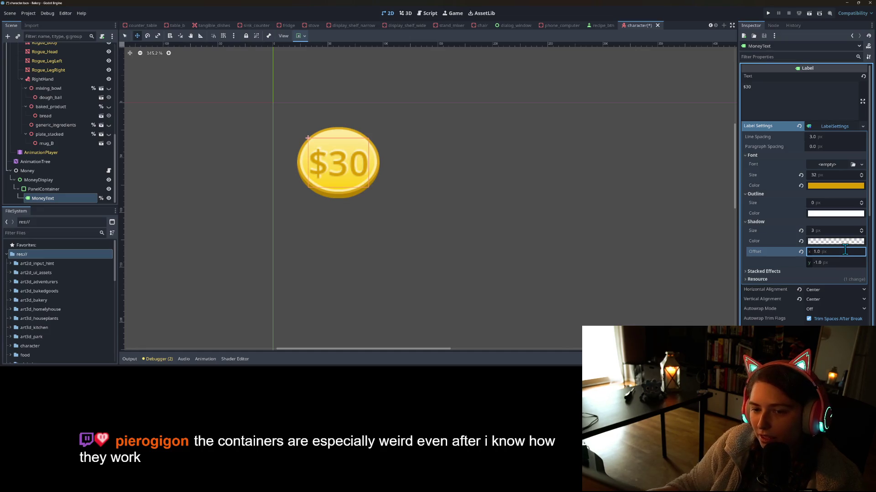
pyautogui.click(844, 250)
pyautogui.click(842, 263)
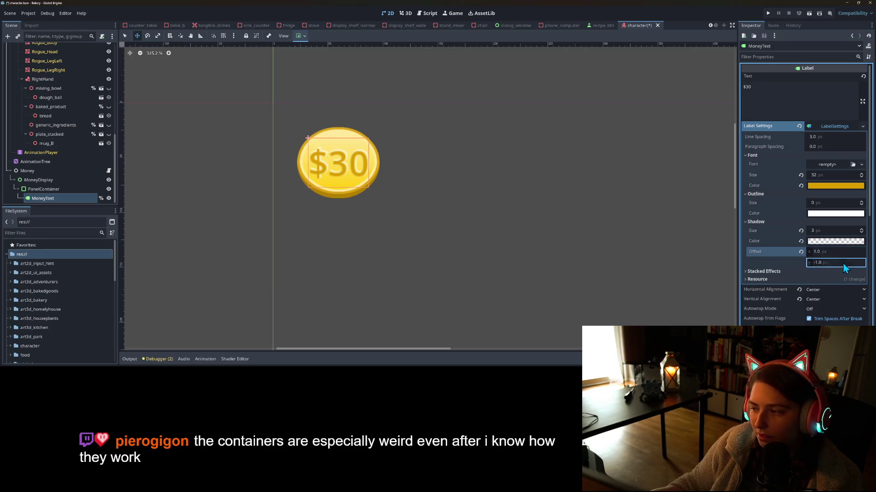
pyautogui.write('1')
pyautogui.press('Return')
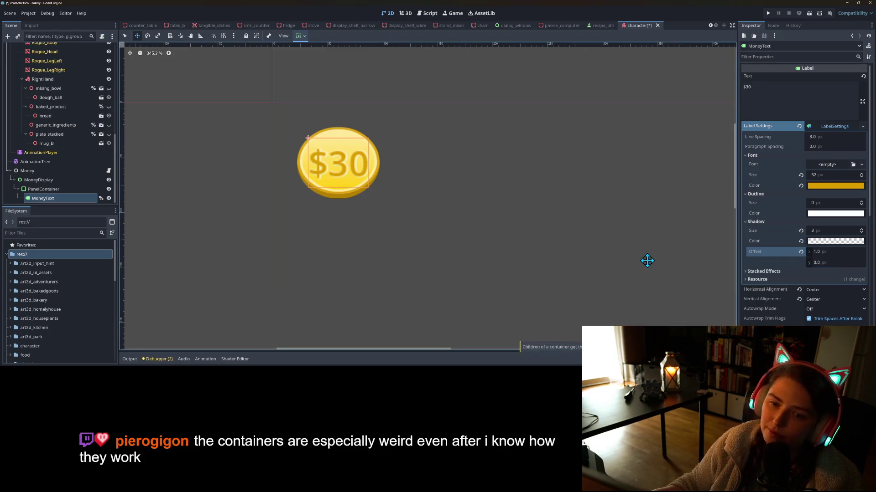
# Set the shadow's vertical offset to 0.5 and save the character scene.
pyautogui.scroll(-5, 501, 221)
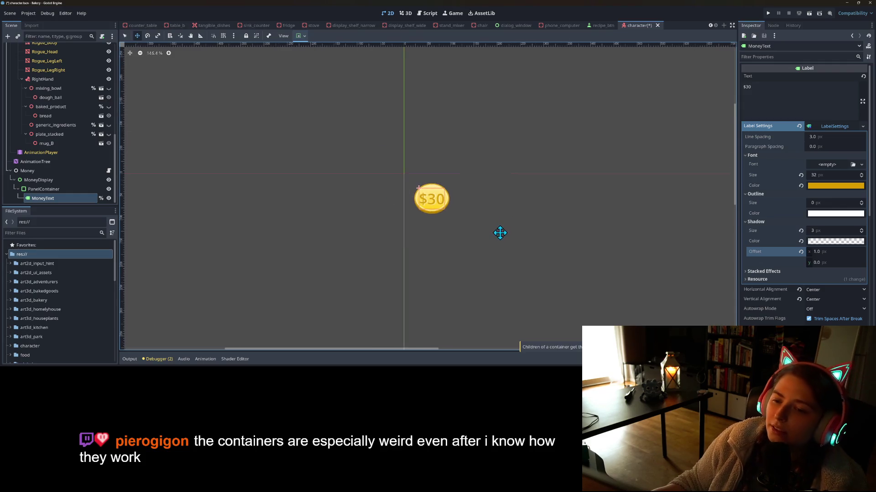
pyautogui.scroll(2, 510, 235)
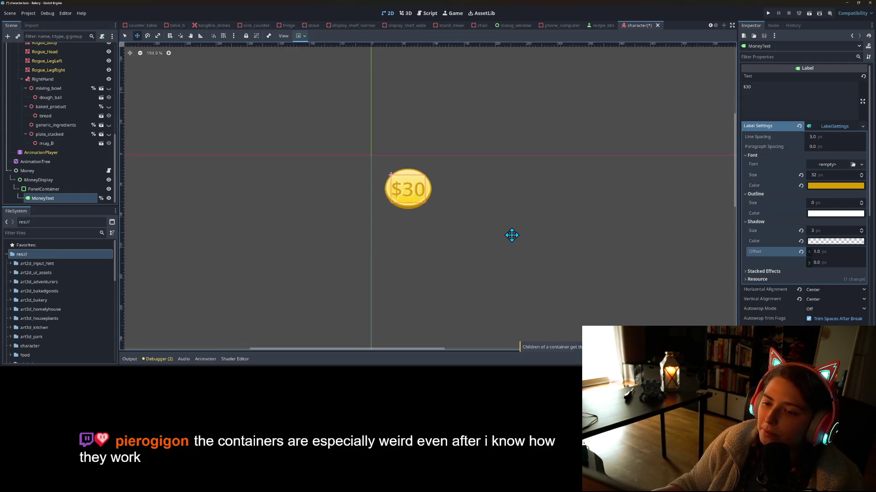
pyautogui.scroll(5, 478, 218)
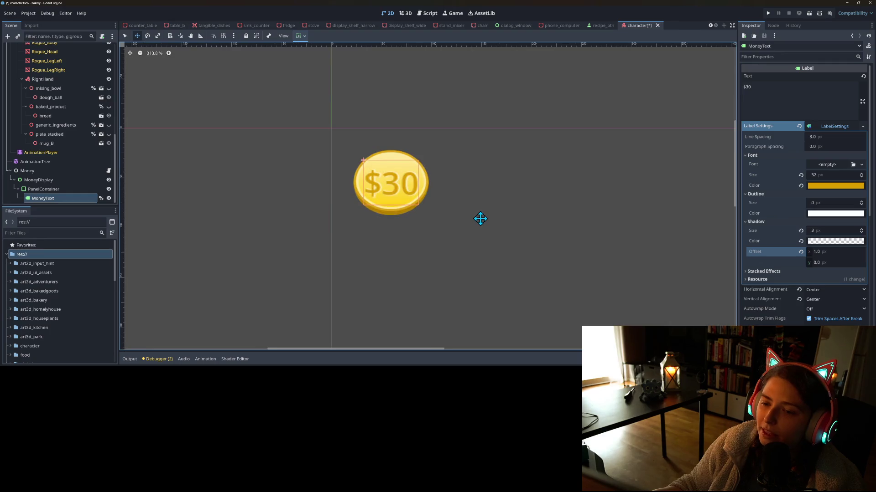
pyautogui.click(830, 261)
pyautogui.write('0.5')
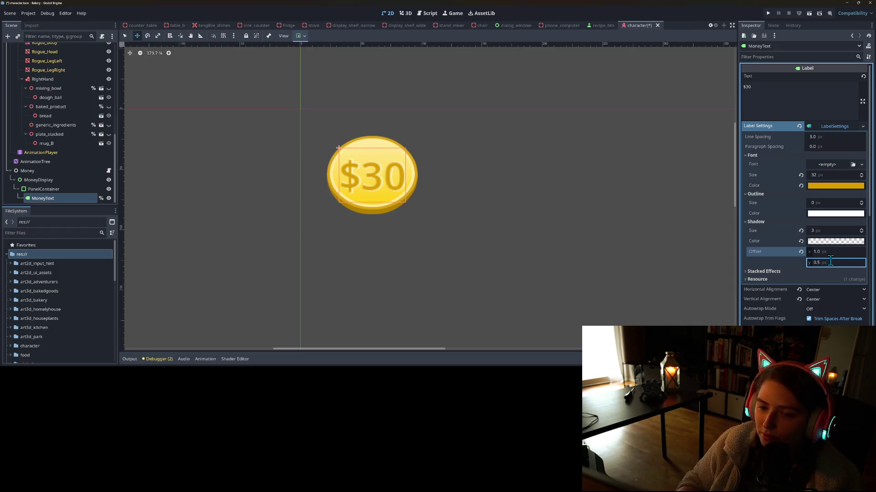
pyautogui.scroll(-4, 624, 209)
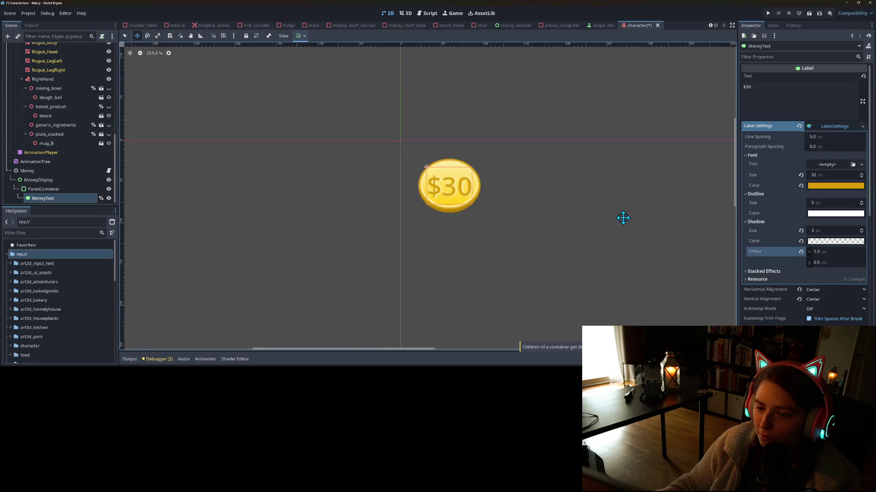
pyautogui.scroll(-10, 659, 237)
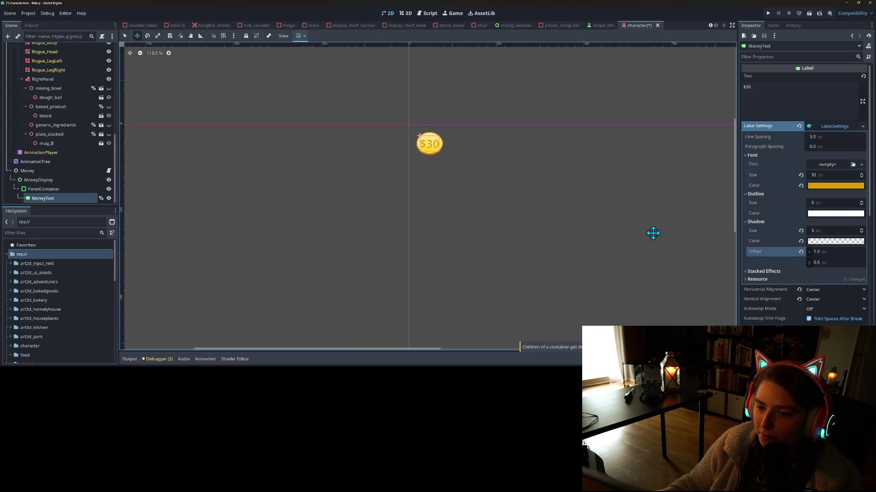
pyautogui.moveTo(613, 219)
pyautogui.mouseDown()
pyautogui.moveTo(530, 172)
pyautogui.moveTo(504, 189)
pyautogui.mouseUp()
pyautogui.hotkey('ctrl', 's')
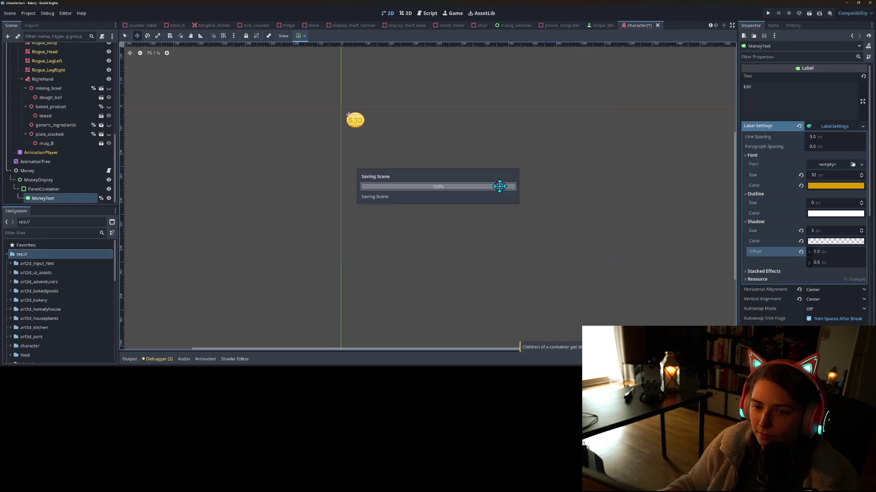
# Check the PanelContainer style and Money node script, then run the project to test the money display.
pyautogui.click(82, 189)
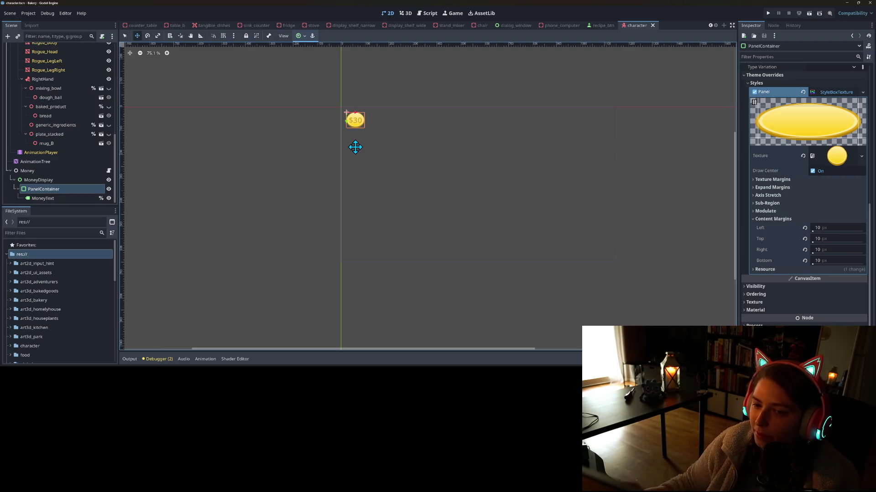
pyautogui.click(39, 173)
pyautogui.scroll(4, 397, 199)
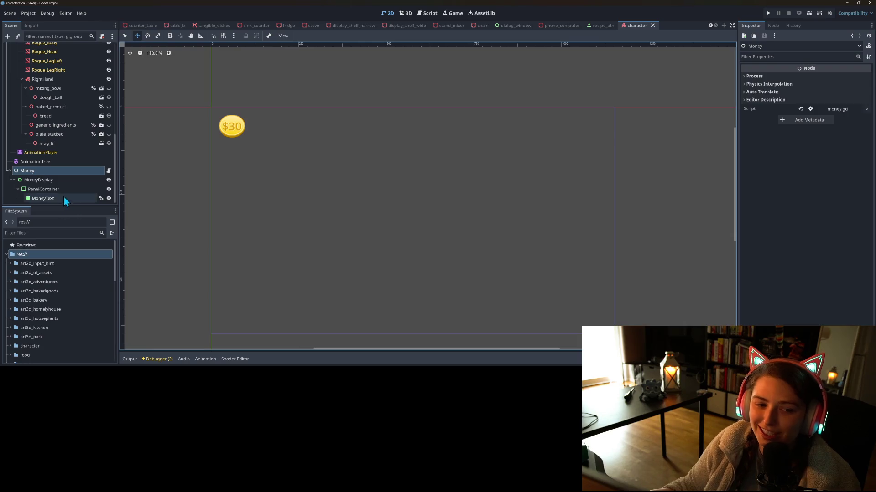
pyautogui.click(46, 189)
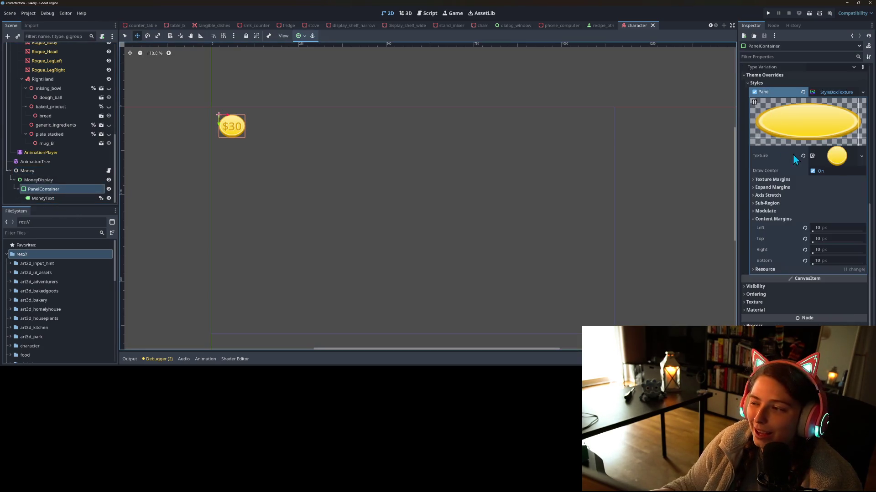
pyautogui.scroll(5, 248, 133)
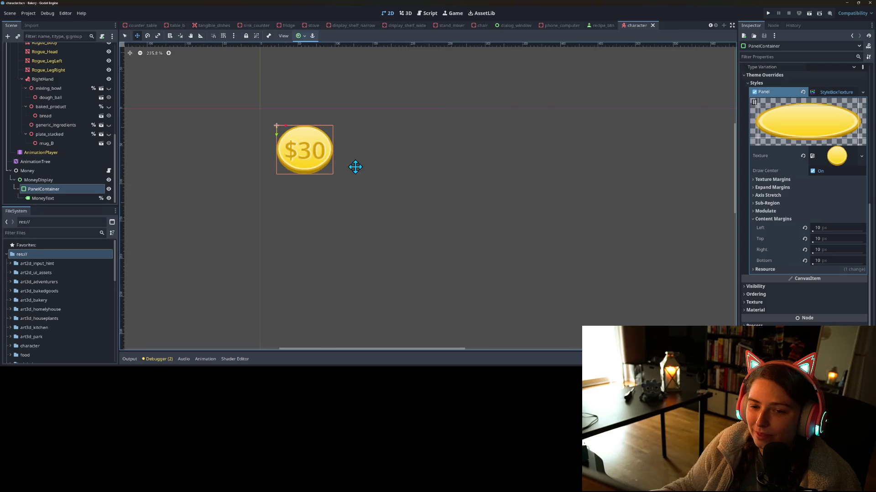
pyautogui.click(768, 13)
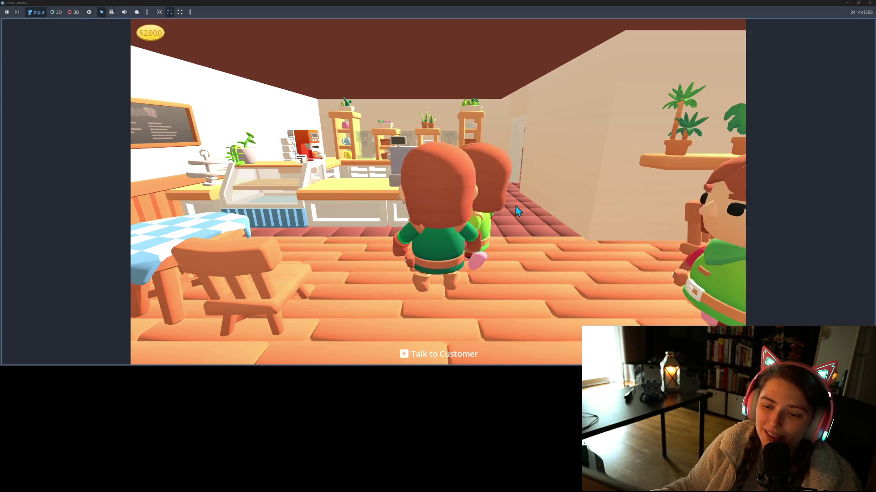
# Walk the character through the bakery, out the front door and into the garden, then close the game.
pyautogui.press('a')
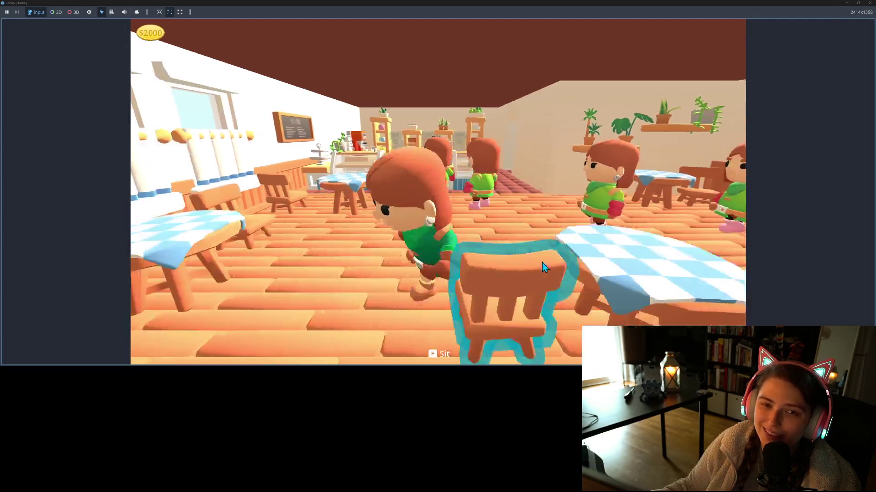
pyautogui.press('s')
pyautogui.press('w')
pyautogui.press('d')
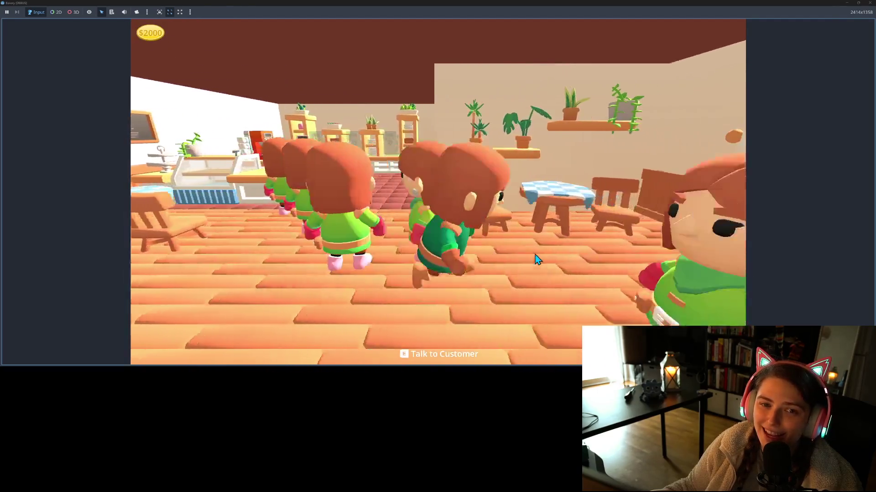
pyautogui.press('w')
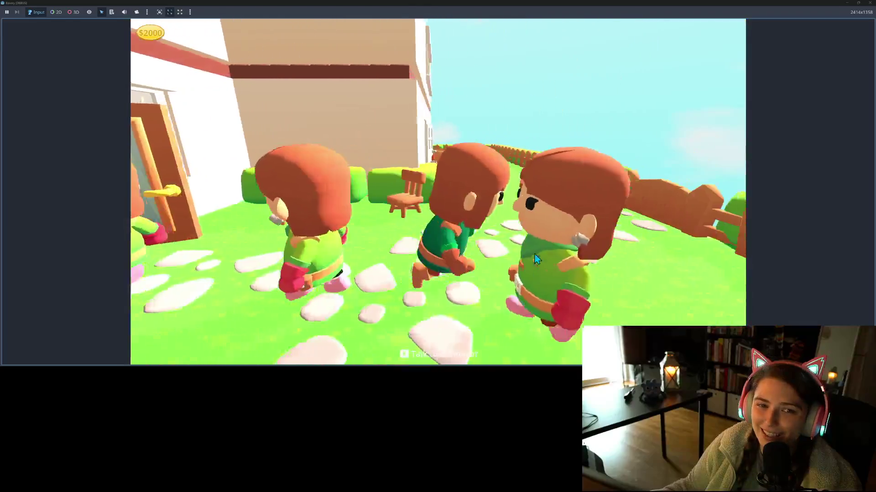
pyautogui.press('a')
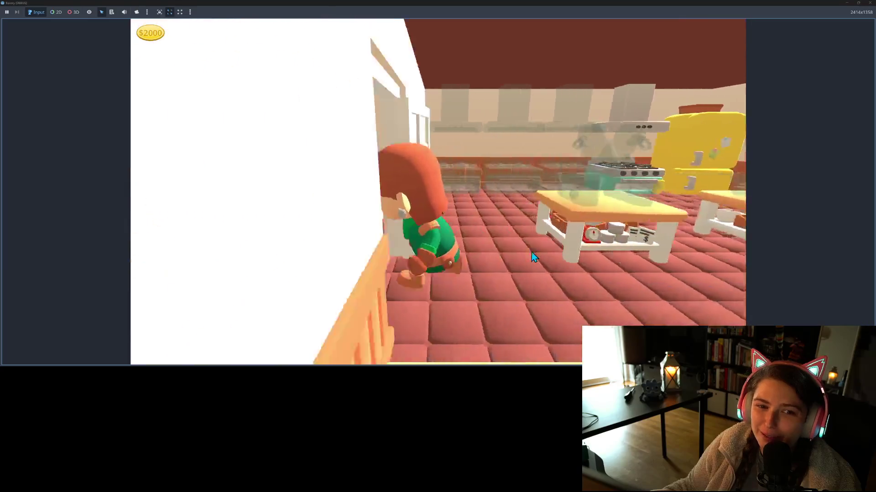
pyautogui.press('s')
pyautogui.press('w')
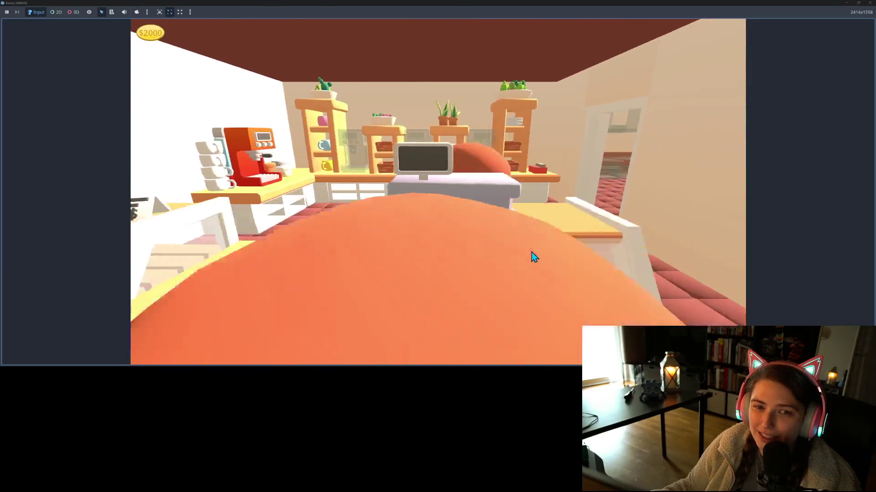
pyautogui.press('d')
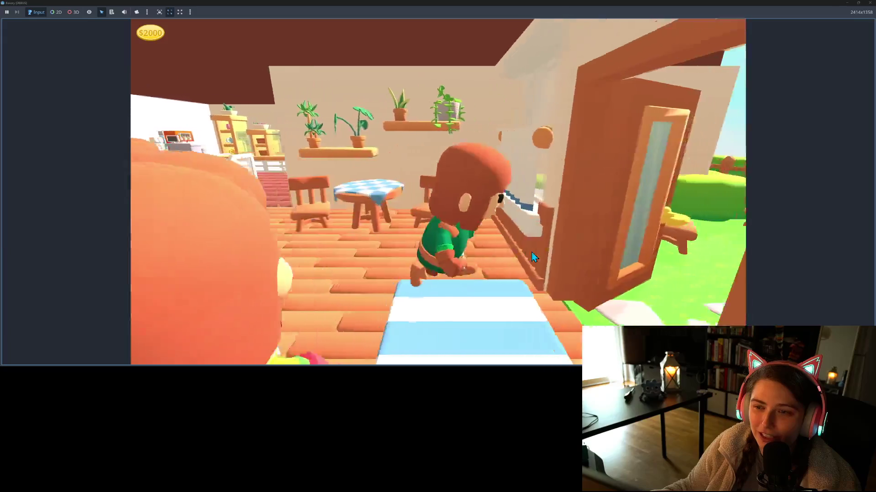
pyautogui.press('w')
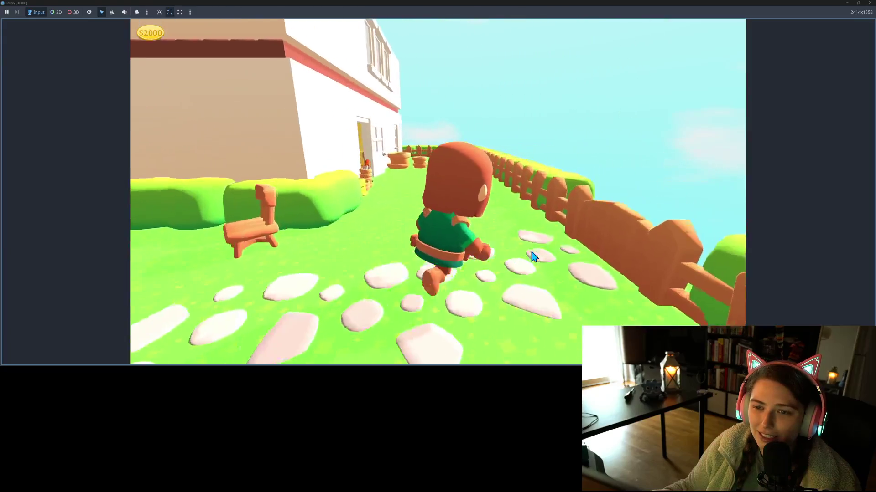
pyautogui.press('a')
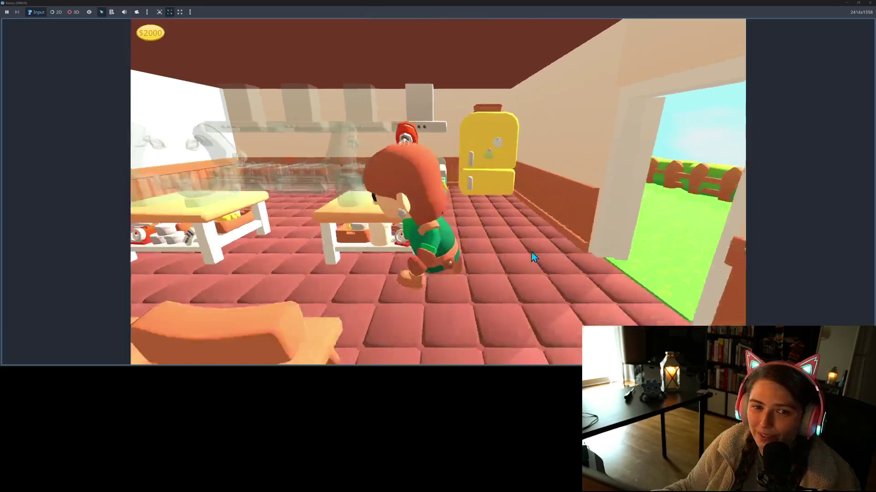
pyautogui.click(868, 3)
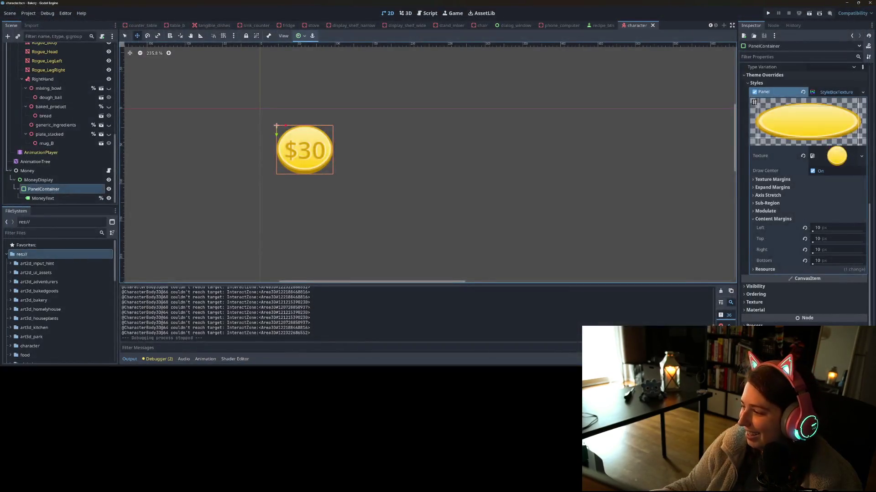
# Paste button_square_depth_gradient from the Kenney Double folder into art2d_ui_assets.
pyautogui.hotkey('alt', 'Tab')
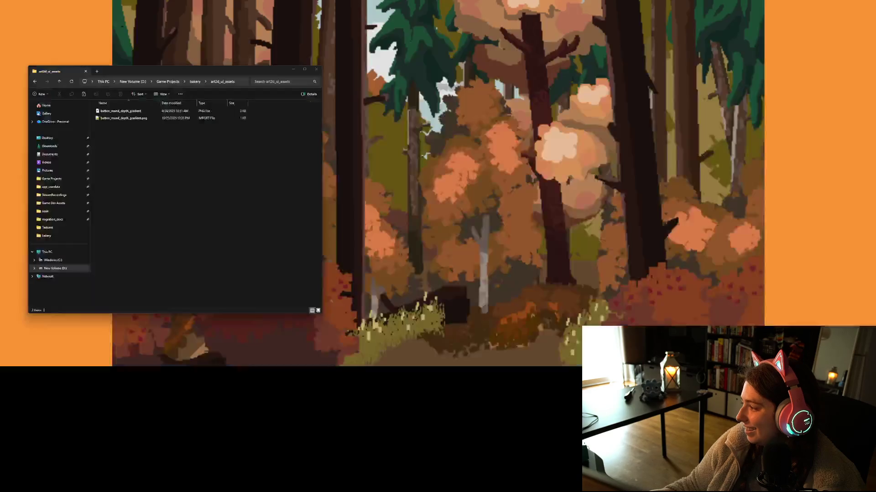
pyautogui.hotkey('alt', 'Tab')
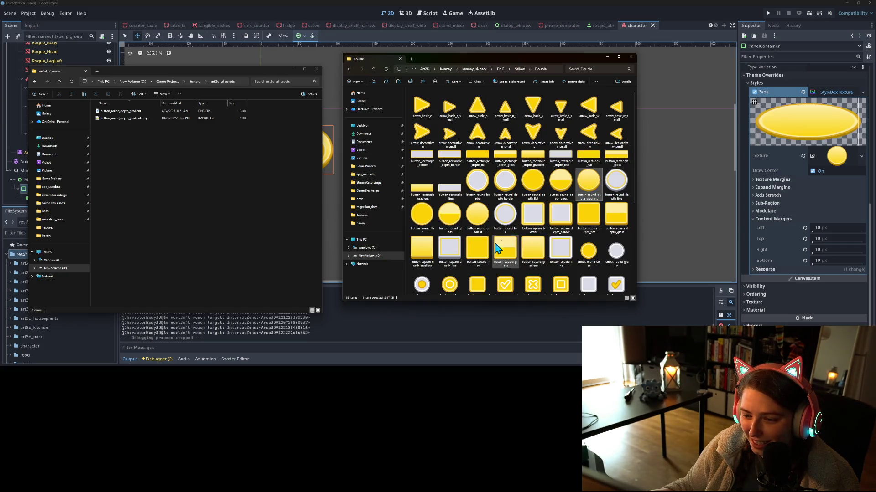
pyautogui.click(428, 258)
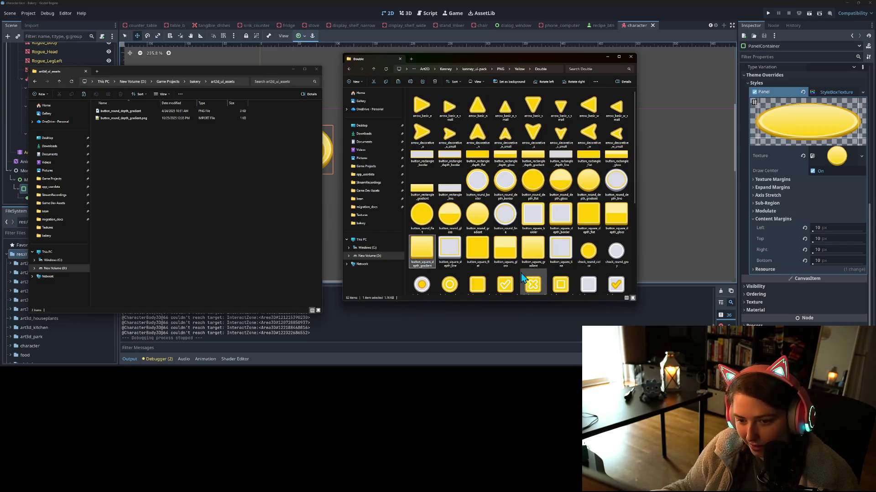
pyautogui.click(229, 215)
pyautogui.hotkey('ctrl', 'v')
# Copy button_square_gradient into art2d_ui_assets as well.
pyautogui.click(522, 251)
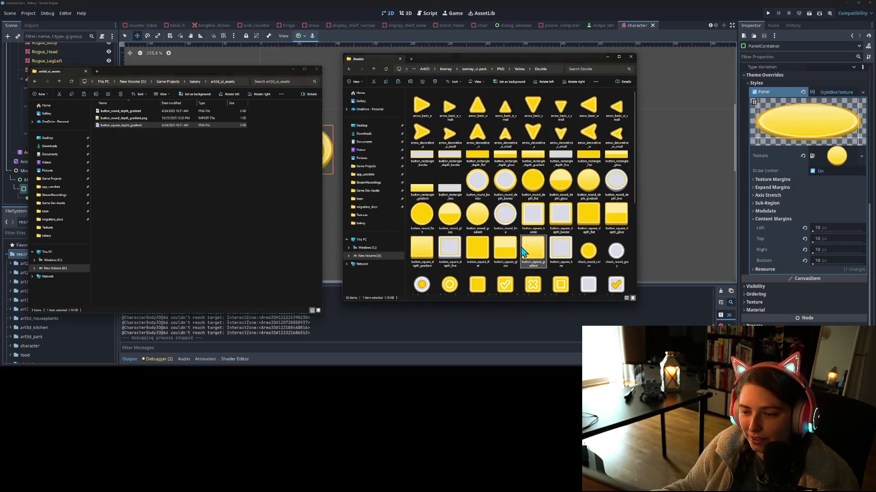
pyautogui.click(523, 251)
pyautogui.hotkey('ctrl', 'c')
pyautogui.click(246, 254)
pyautogui.hotkey('ctrl', 'v')
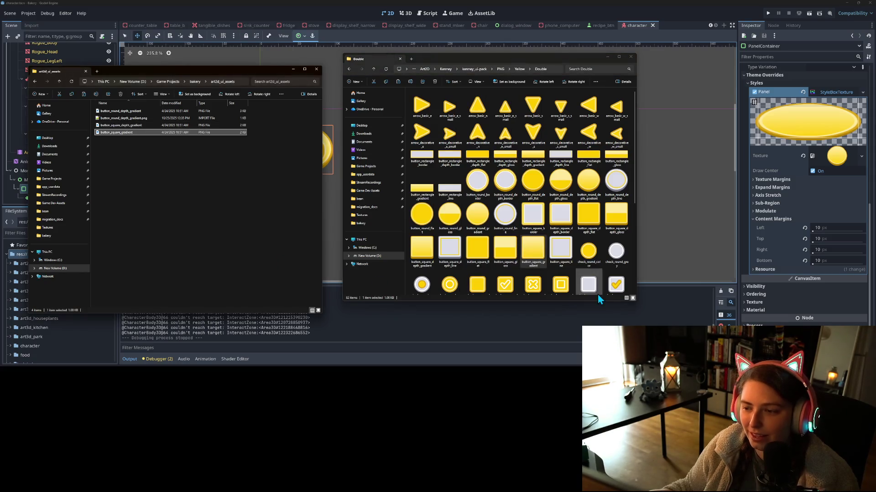
pyautogui.click(593, 315)
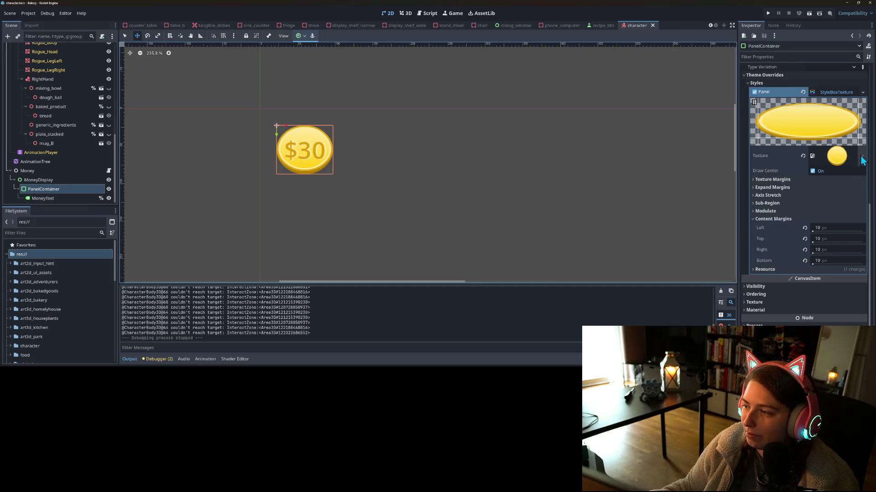
# Set the money panel's texture to the square button image.
pyautogui.click(861, 159)
pyautogui.click(812, 285)
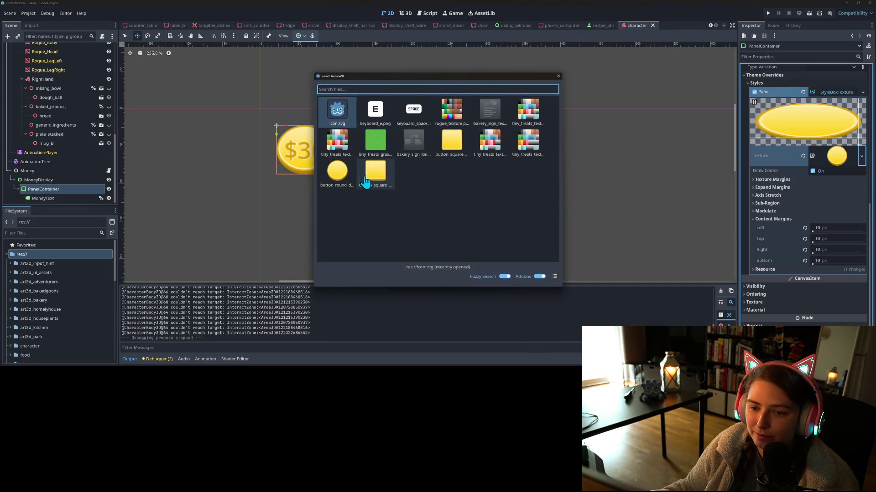
pyautogui.click(364, 182)
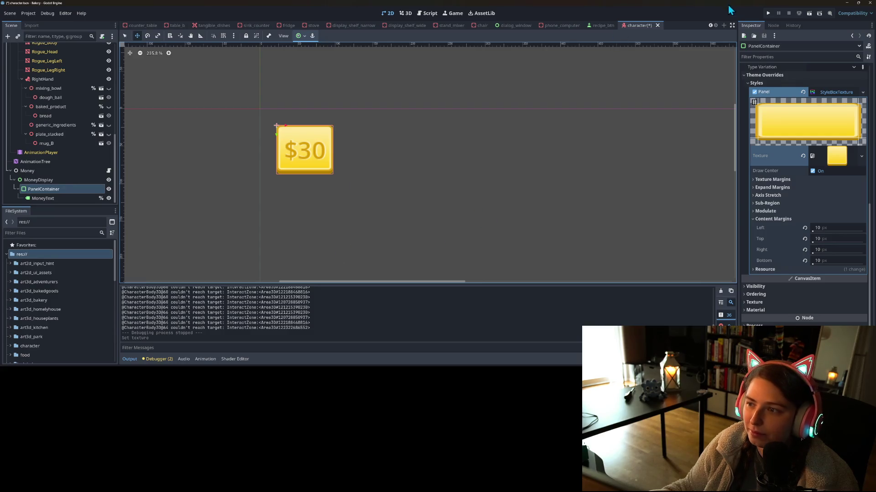
# Run the game and walk inside and outside the bakery, checking the $2000 panel.
pyautogui.click(768, 14)
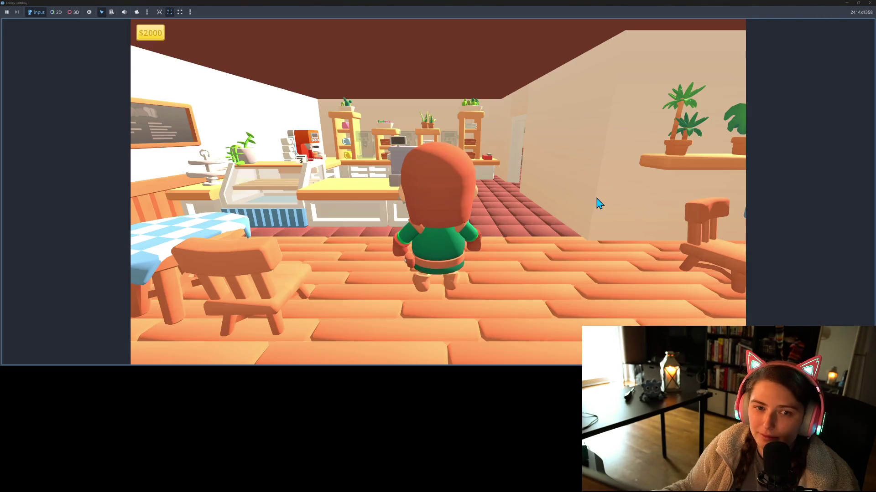
pyautogui.press('d')
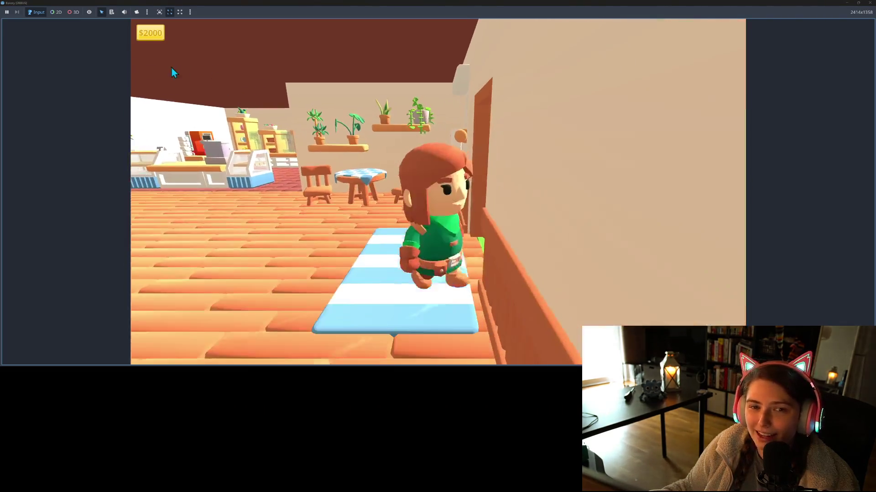
pyautogui.press('w')
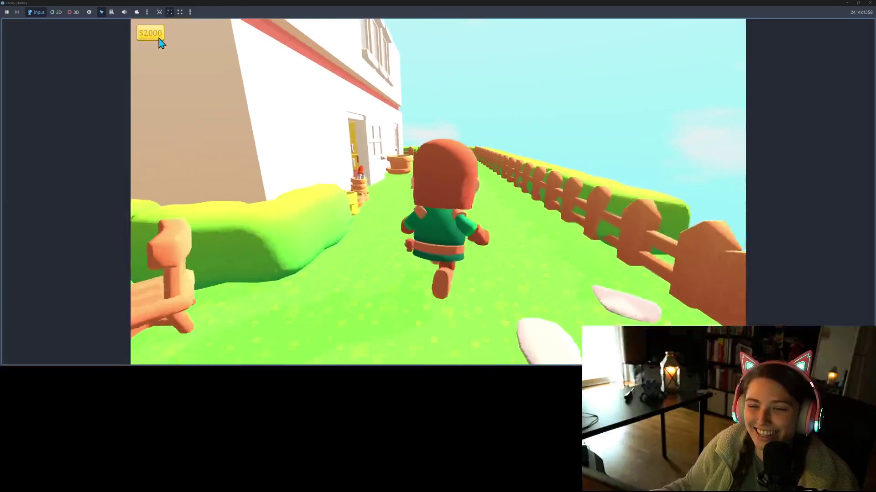
pyautogui.press('a')
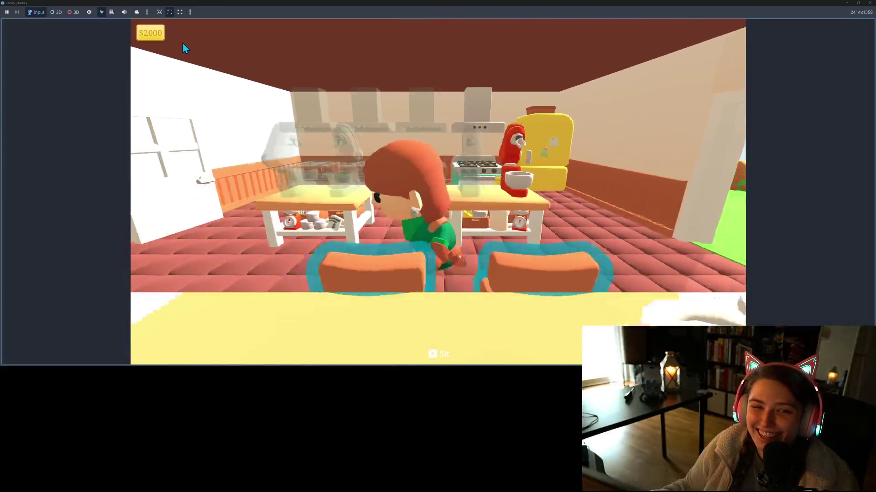
pyautogui.press('w')
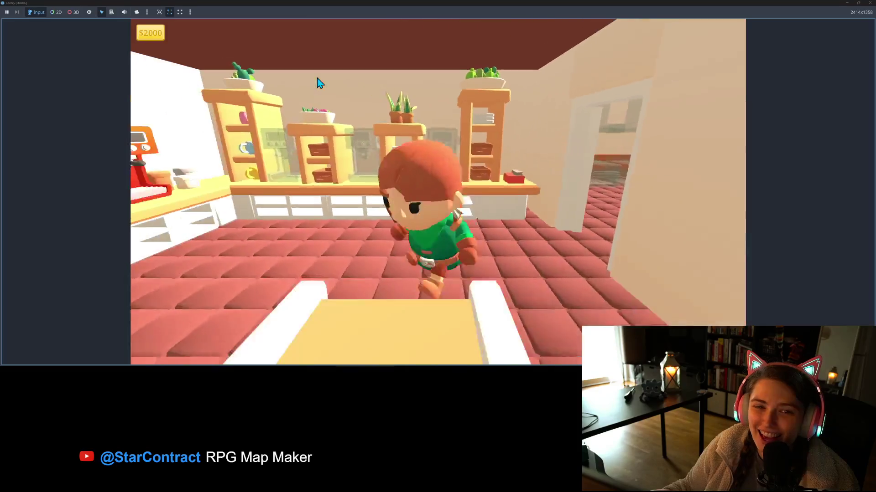
pyautogui.press('s')
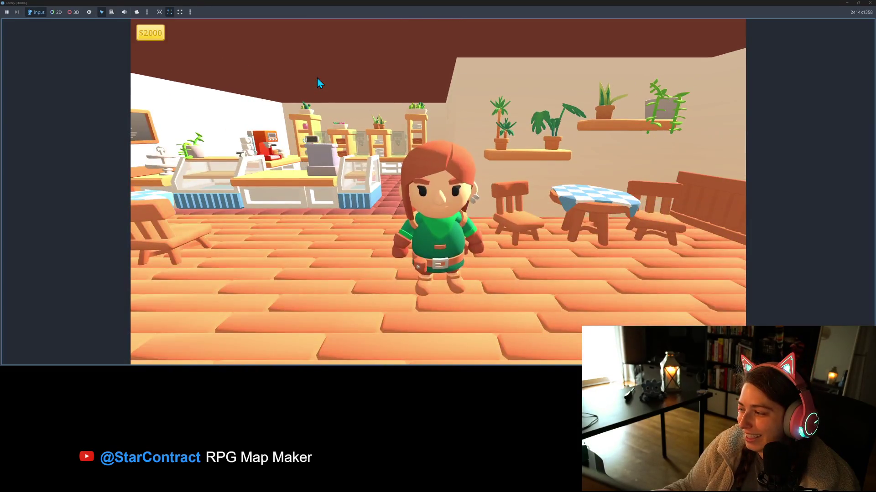
pyautogui.press('d')
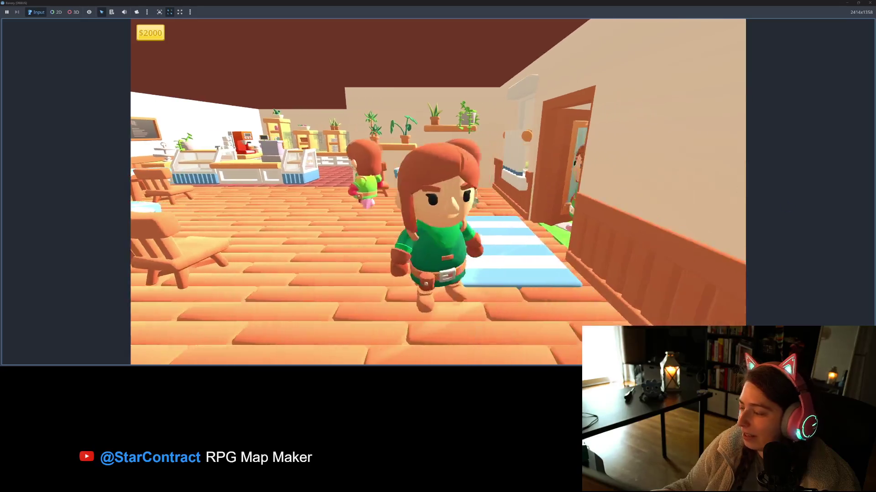
pyautogui.hotkey('alt', 'Tab')
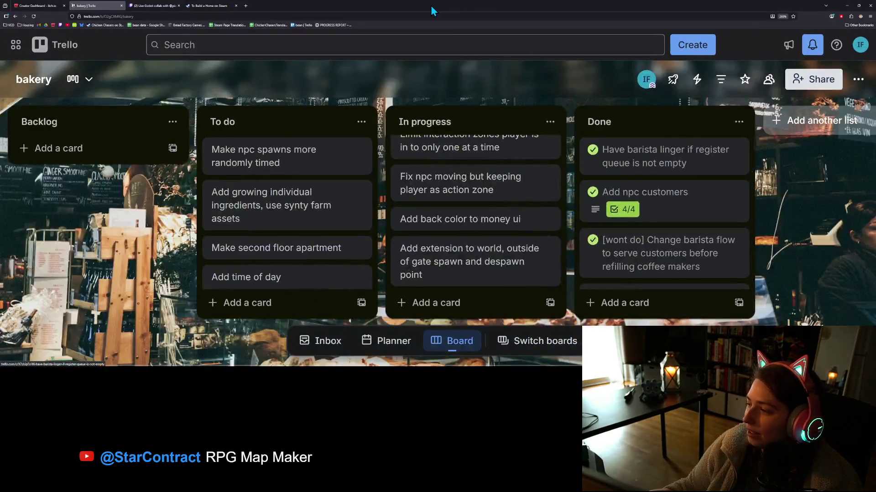
# Search Google for 'rpg map maker steam' in a new tab and browse the results.
pyautogui.click(246, 6)
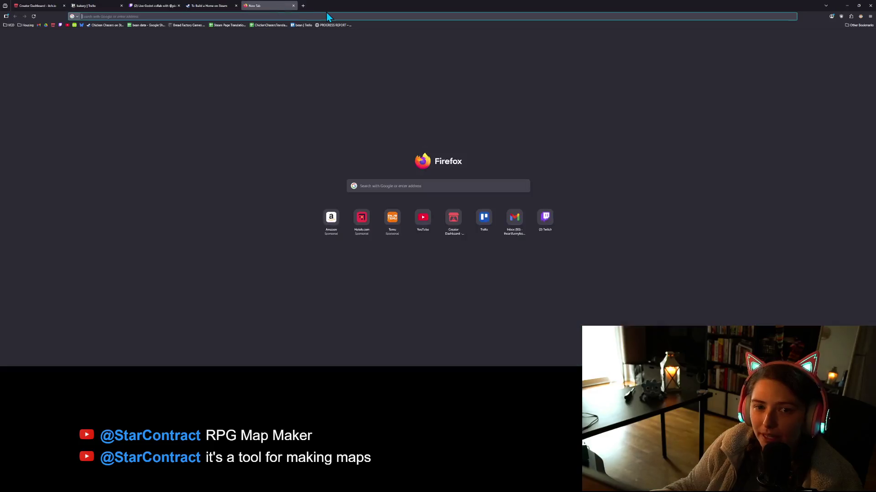
pyautogui.write('rpg map maker s')
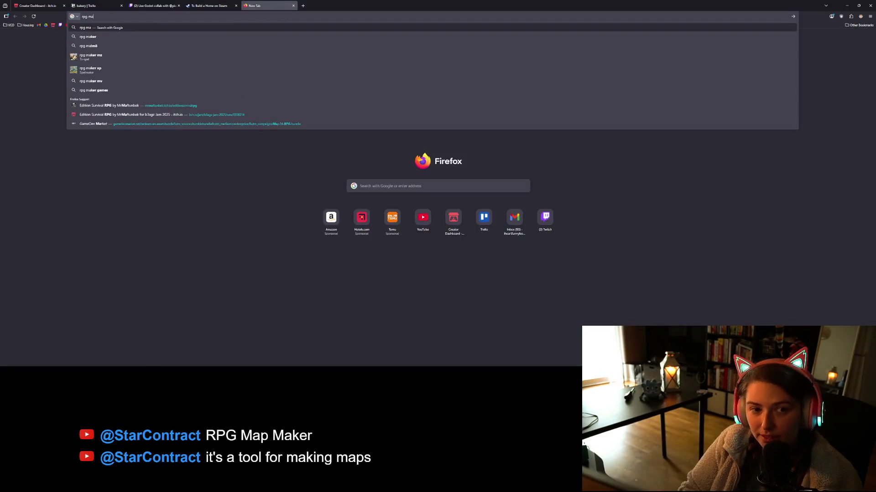
pyautogui.write('team')
pyautogui.press('Return')
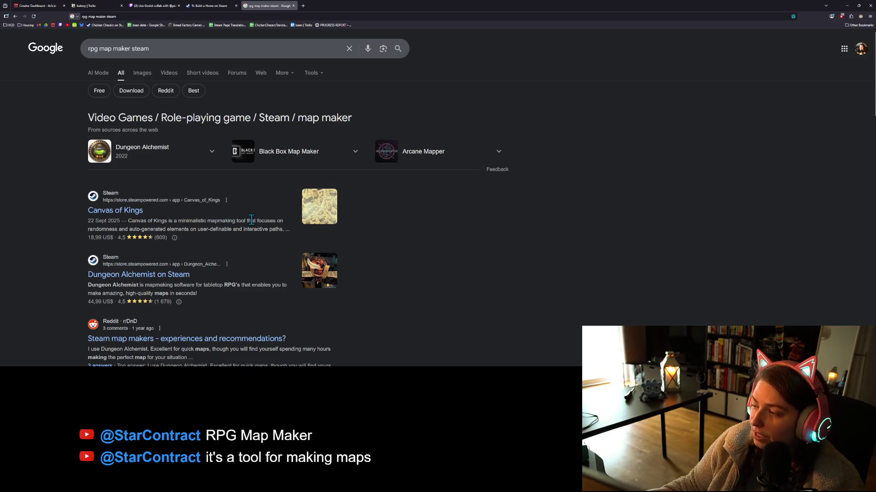
pyautogui.scroll(-2, 242, 218)
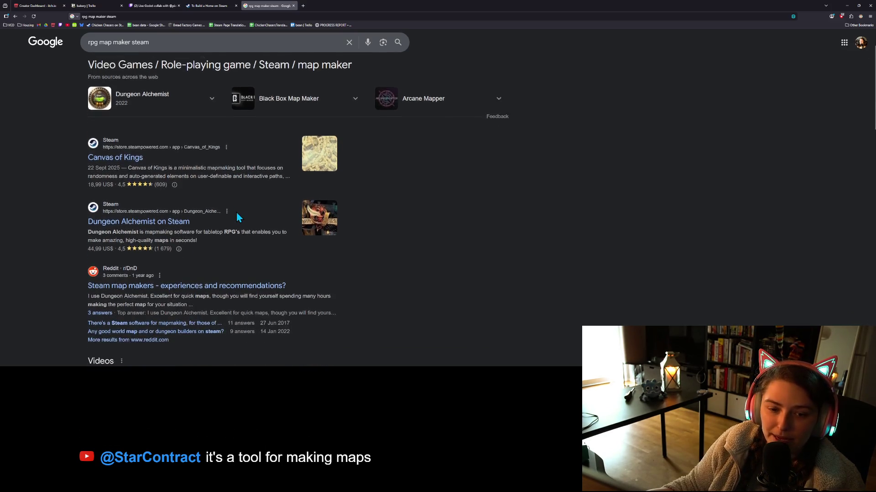
pyautogui.scroll(-1, 237, 218)
pyautogui.scroll(-5, 237, 213)
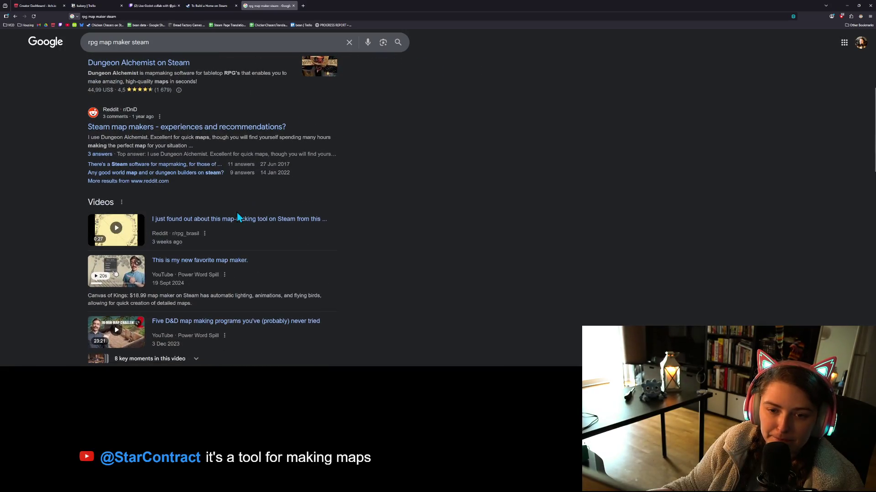
pyautogui.scroll(-3, 428, 269)
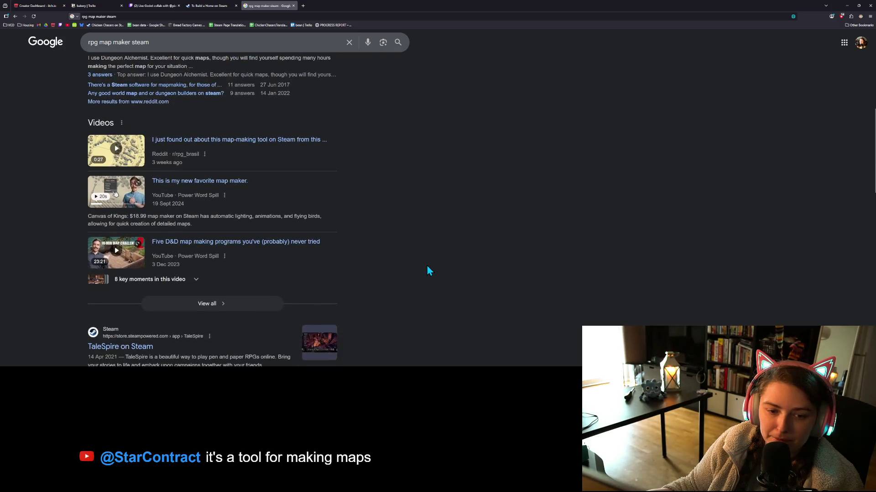
pyautogui.scroll(-3, 427, 269)
pyautogui.scroll(10, 248, 227)
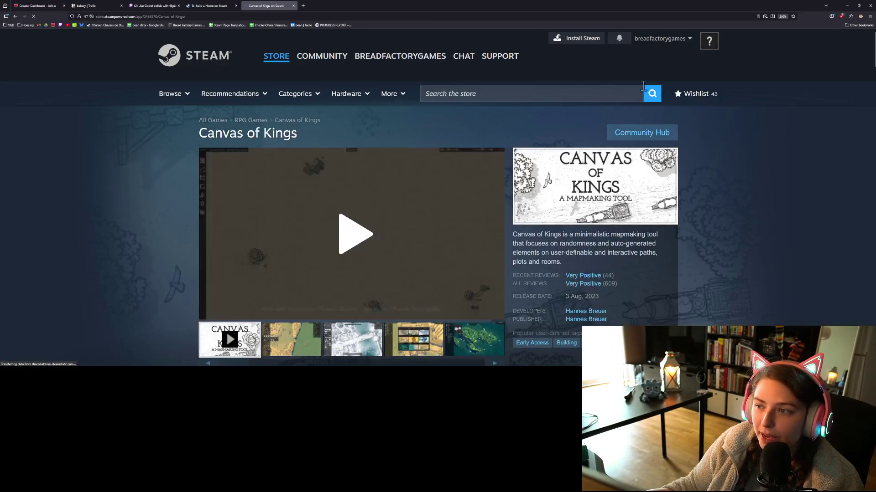
# Search the Steam store for 'rpg map maker' and open the RPG Map Maker page.
pyautogui.click(595, 93)
pyautogui.write('rpg map maker')
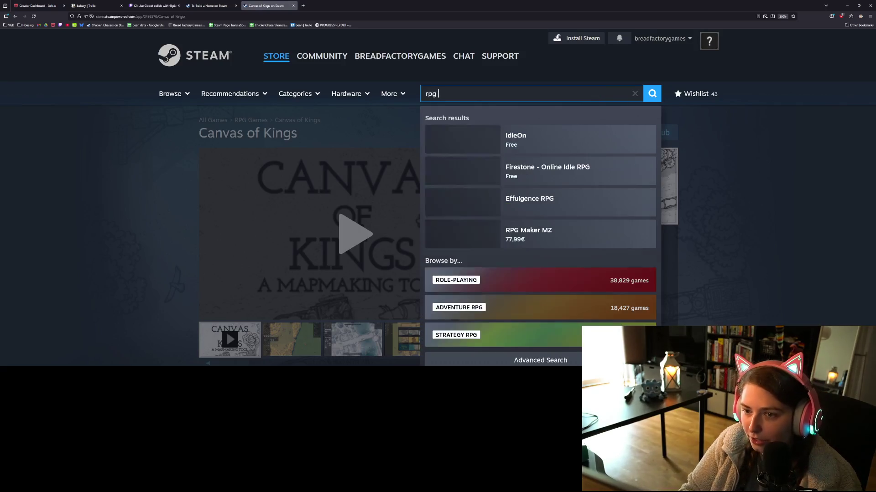
pyautogui.press('Return')
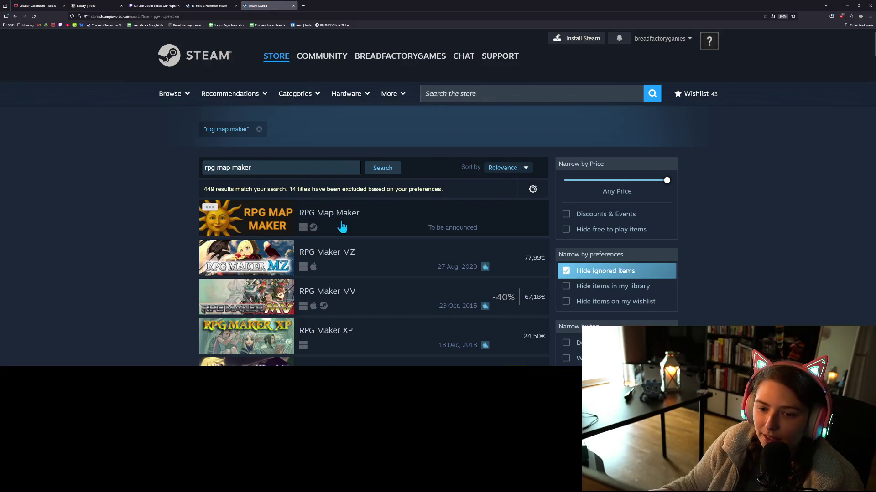
pyautogui.click(342, 227)
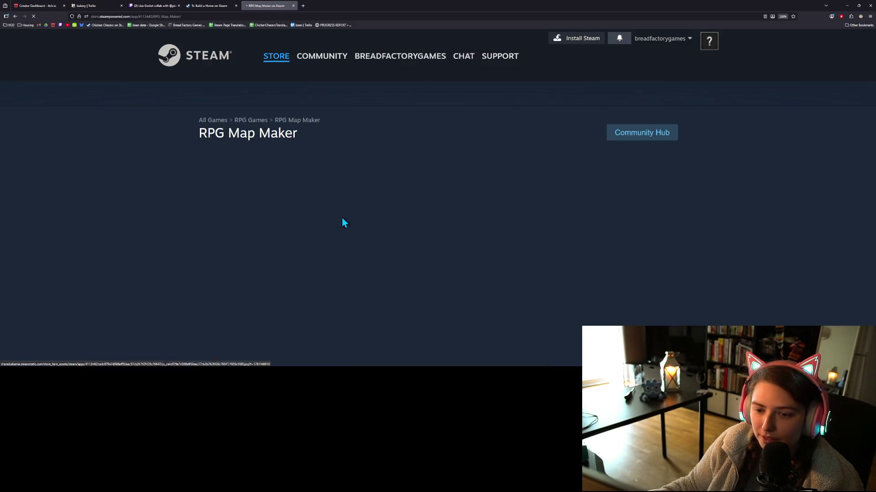
# Play the RPG Map Maker trailer in full screen.
pyautogui.scroll(-3, 783, 134)
pyautogui.scroll(2, 783, 133)
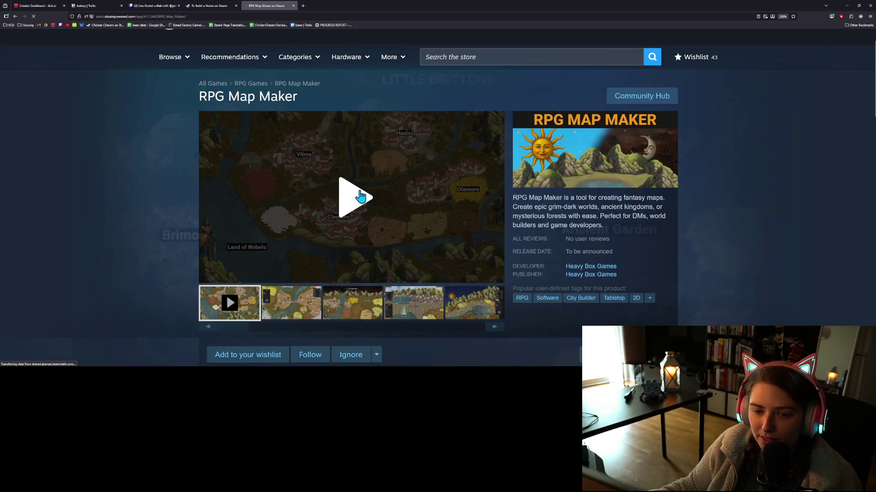
pyautogui.click(359, 206)
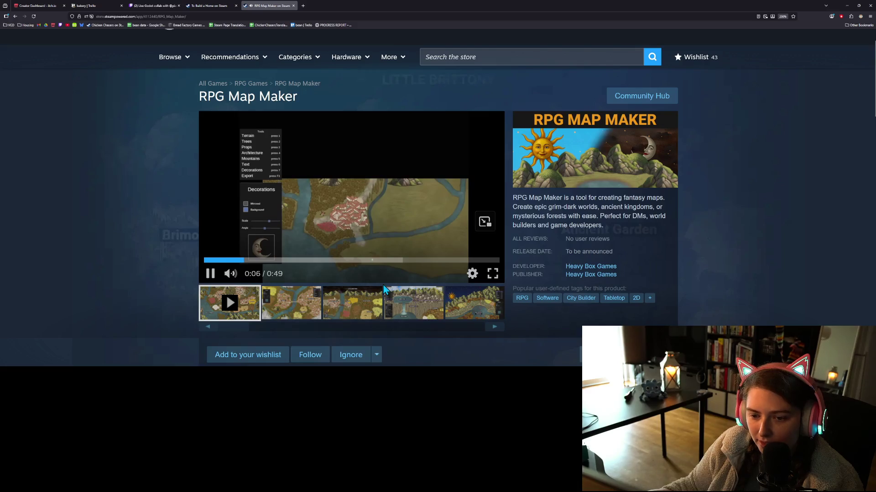
pyautogui.click(492, 274)
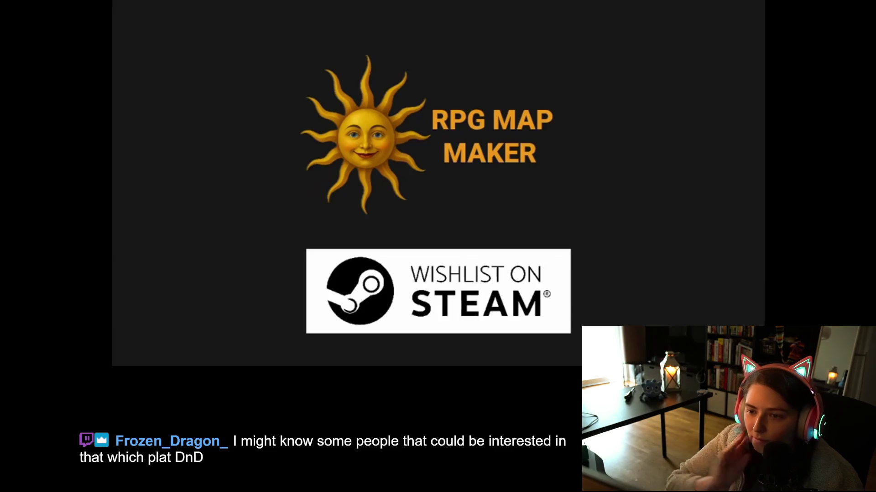
# Seek the fullscreen trailer back to about 0:38, replay the ending, then exit full screen.
pyautogui.click(582, 286)
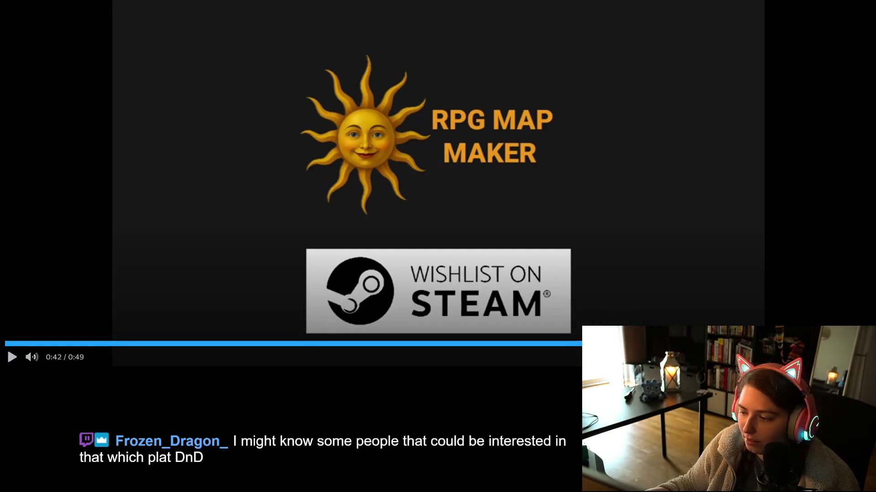
pyautogui.click(728, 342)
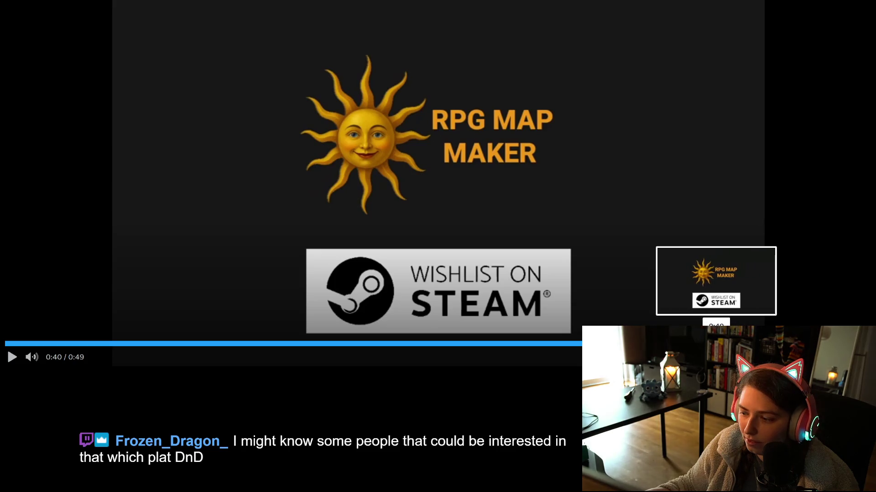
pyautogui.click(678, 343)
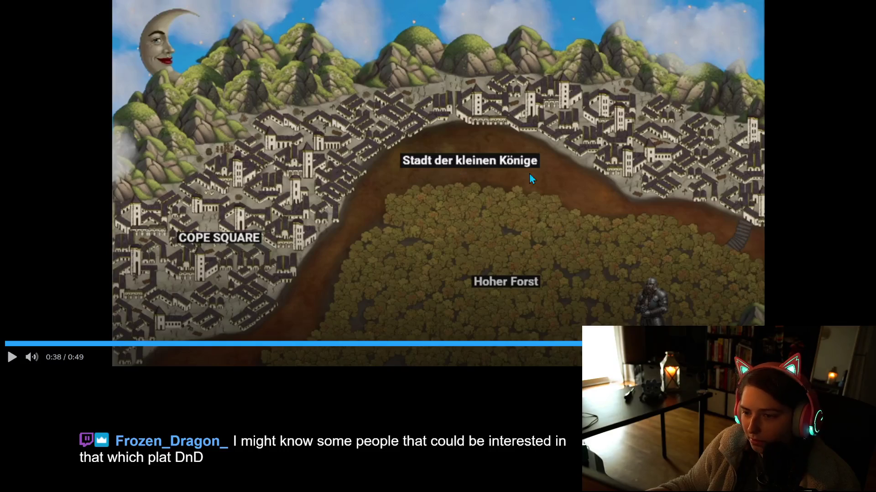
pyautogui.click(573, 191)
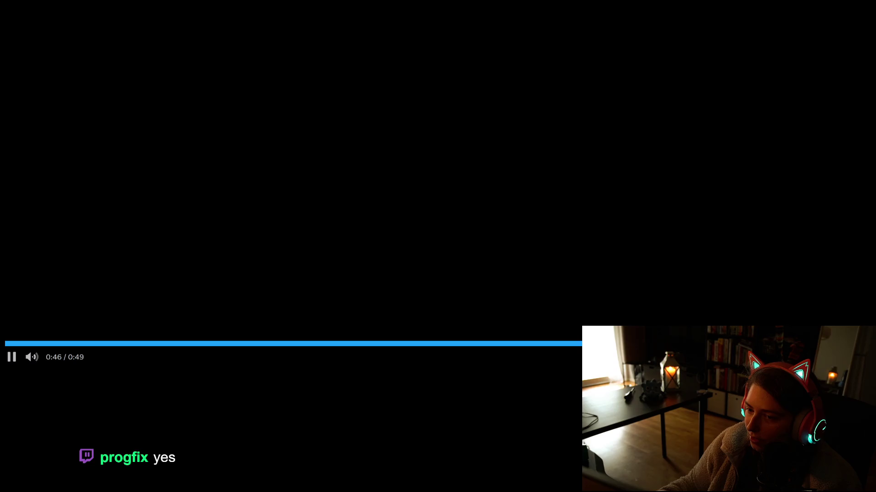
pyautogui.press('Escape')
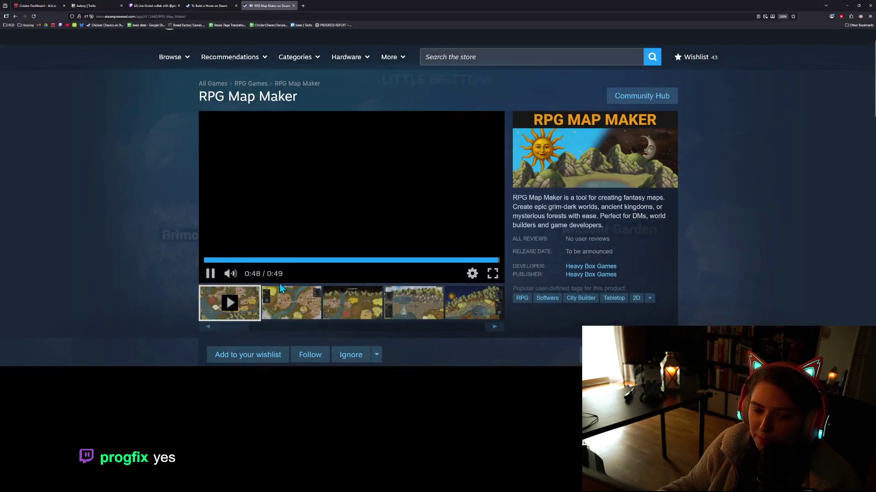
pyautogui.click(182, 17)
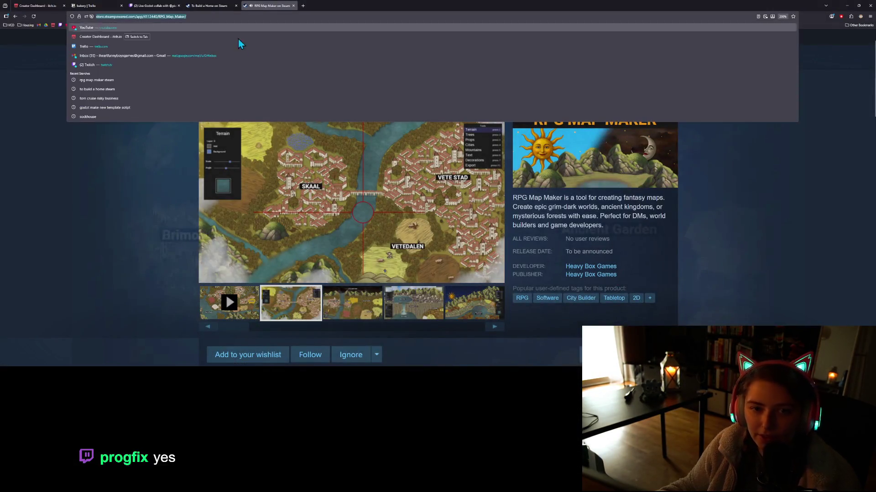
pyautogui.press('Escape')
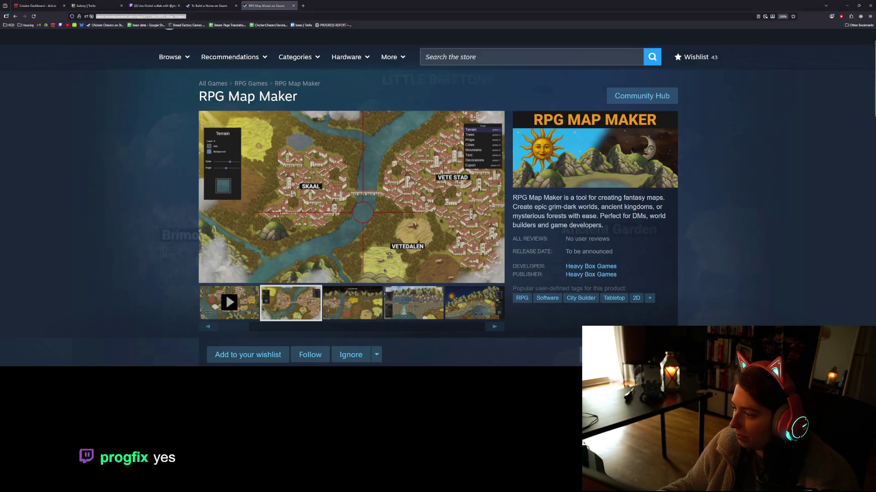
pyautogui.scroll(-3, 271, 223)
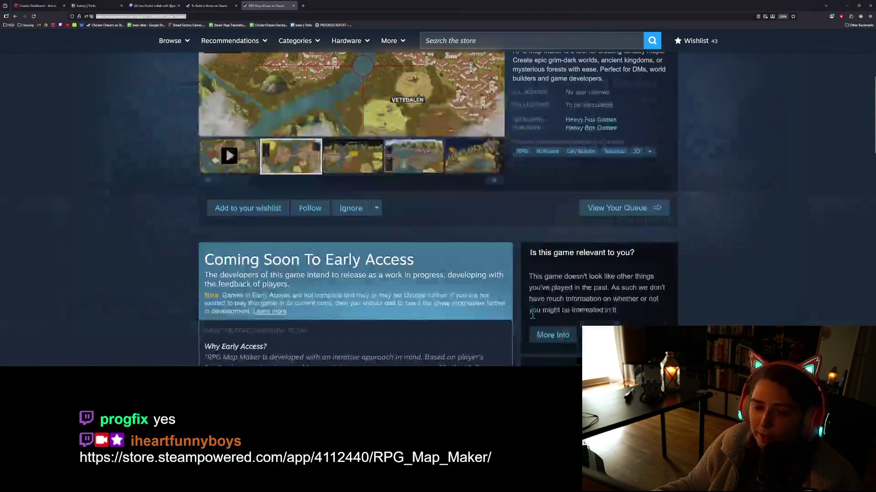
pyautogui.click(269, 220)
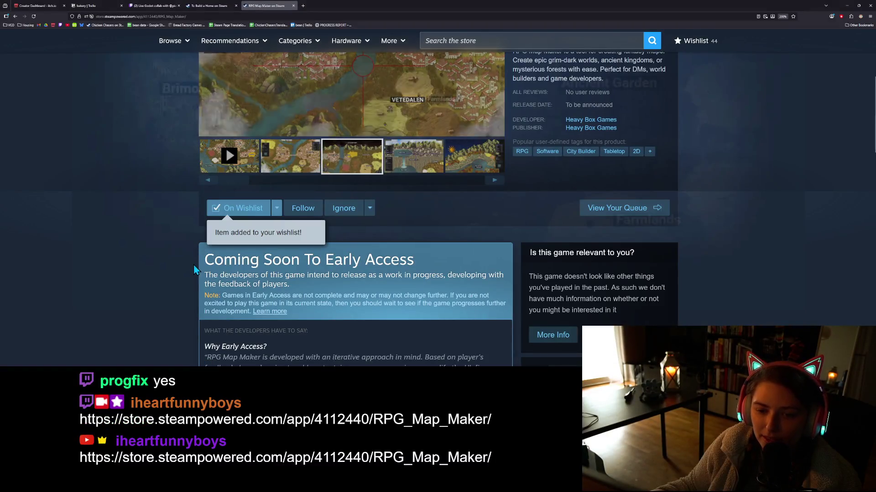
pyautogui.scroll(-3, 185, 274)
pyautogui.scroll(-4, 184, 270)
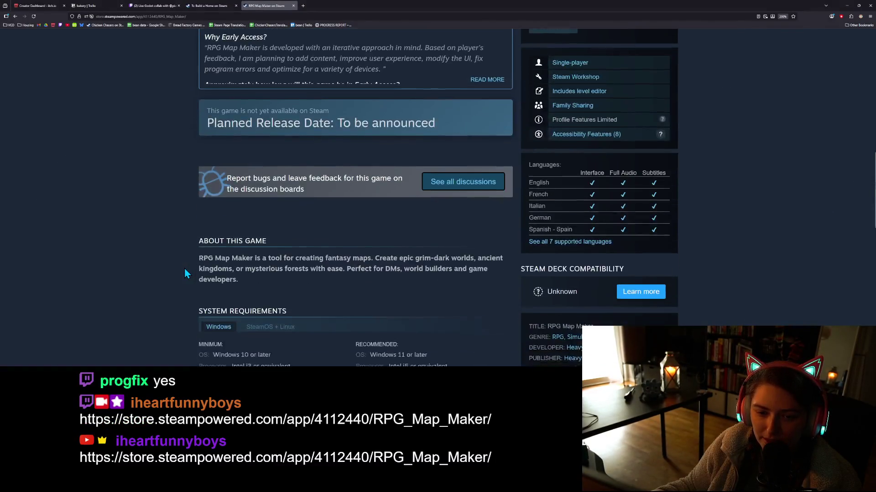
pyautogui.scroll(3, 184, 269)
pyautogui.scroll(-6, 309, 250)
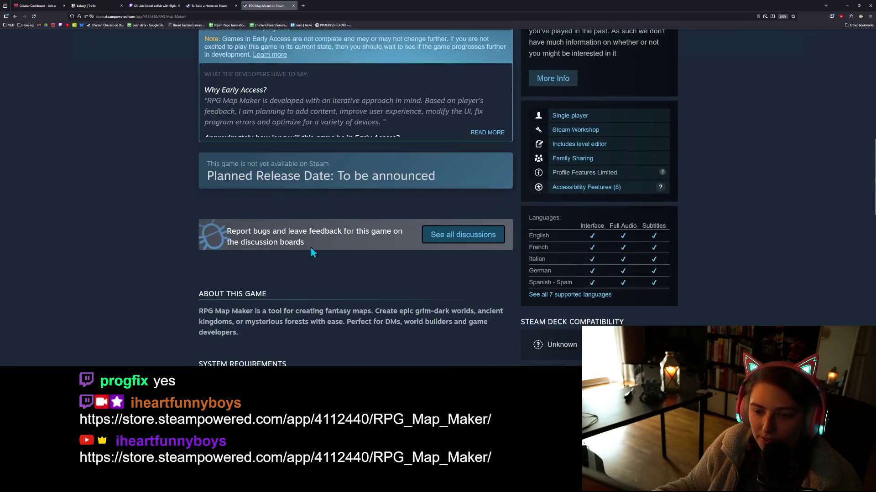
pyautogui.scroll(-2, 306, 253)
pyautogui.scroll(4, 301, 262)
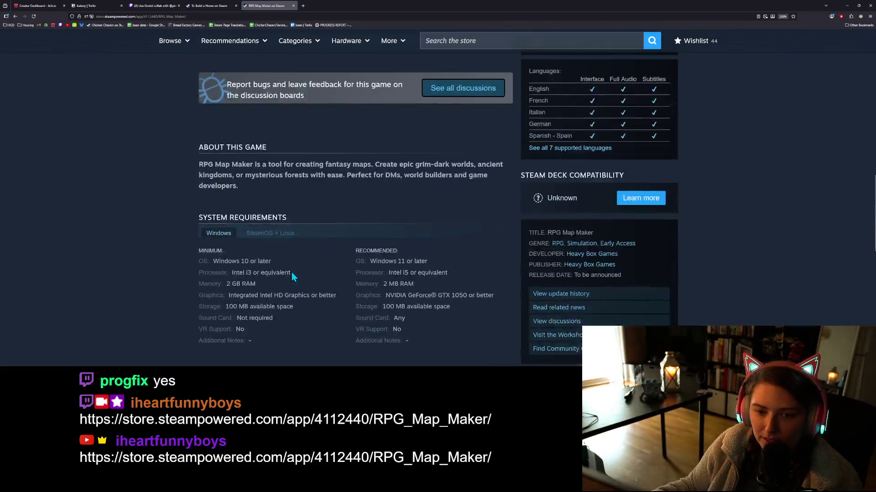
pyautogui.scroll(2, 289, 271)
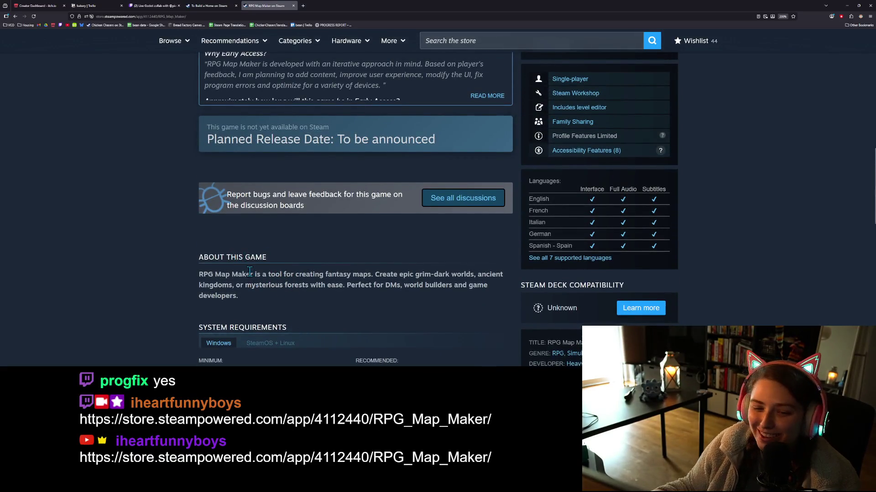
pyautogui.moveTo(199, 274)
pyautogui.mouseDown()
pyautogui.moveTo(234, 285)
pyautogui.moveTo(240, 296)
pyautogui.mouseUp()
pyautogui.click(247, 300)
pyautogui.scroll(-2, 266, 273)
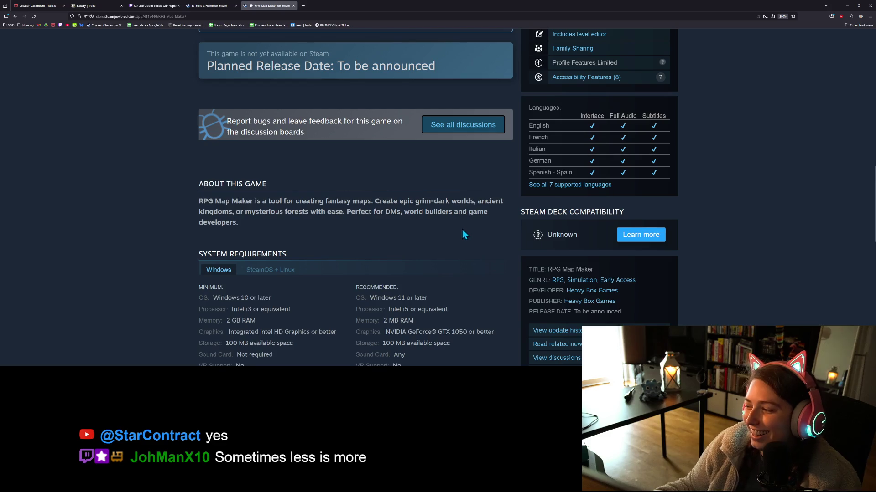
# Pause the RPG Map Maker trailer at 0:13 on its Trees scene, then scroll the page.
pyautogui.scroll(1, 477, 268)
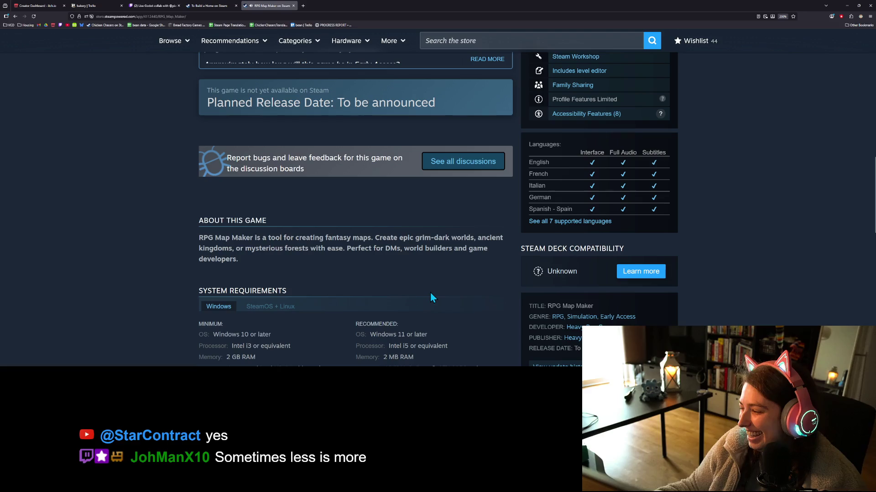
pyautogui.scroll(2, 412, 309)
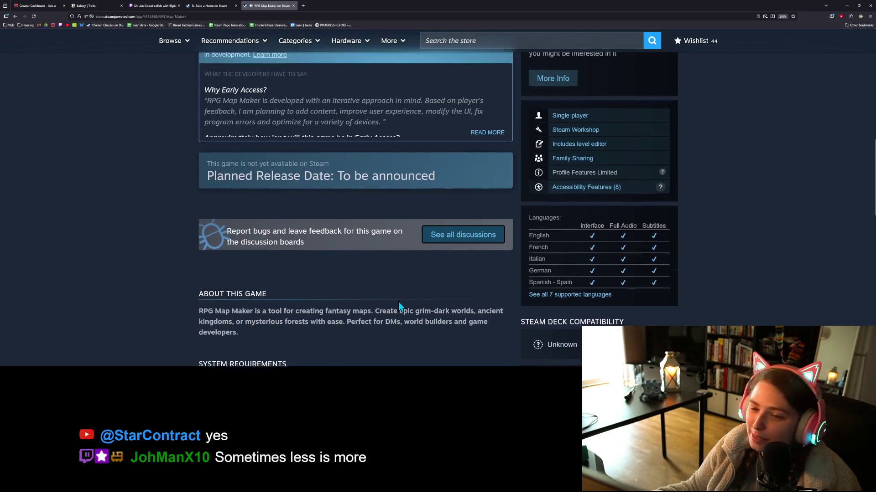
pyautogui.scroll(-2, 229, 311)
pyautogui.scroll(10, 224, 305)
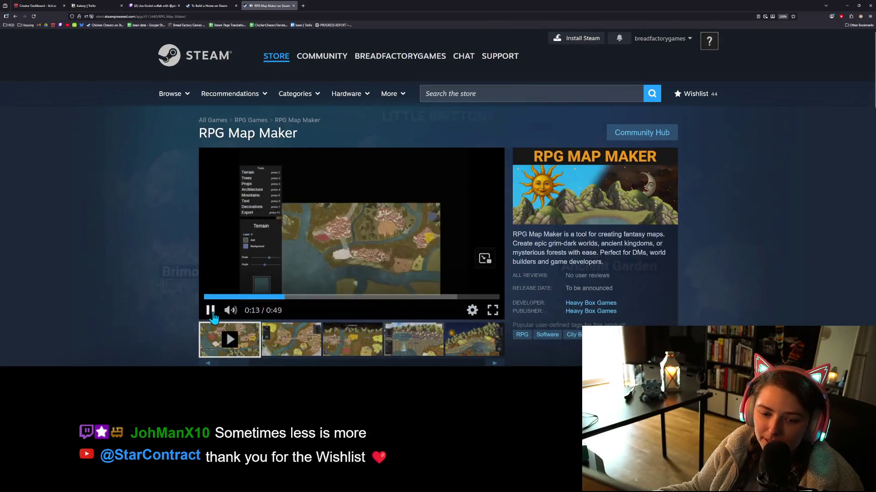
pyautogui.click(229, 338)
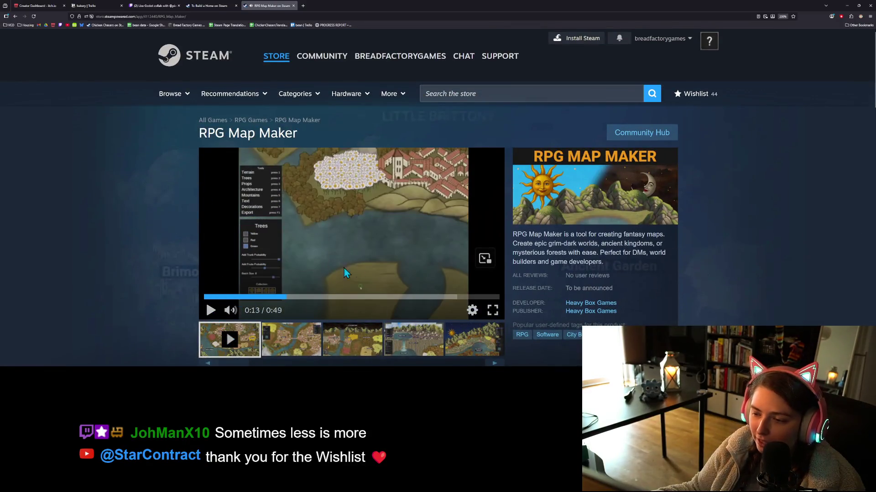
pyautogui.scroll(-8, 165, 311)
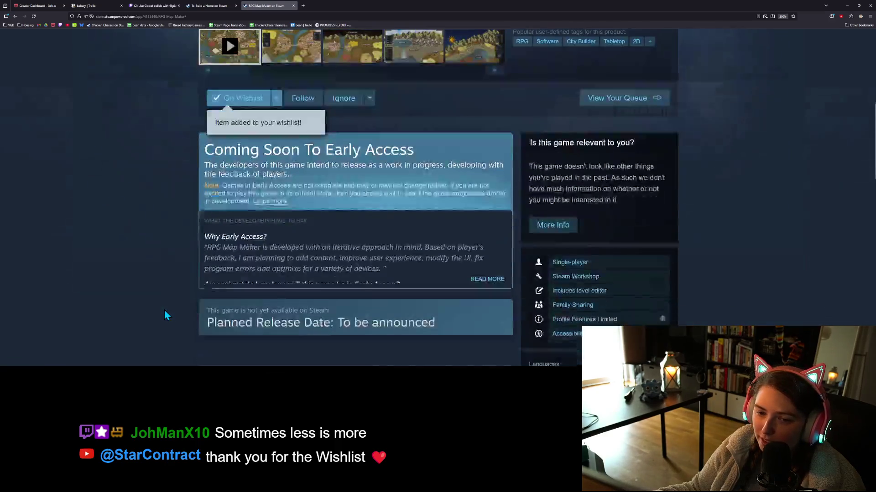
pyautogui.scroll(-5, 164, 307)
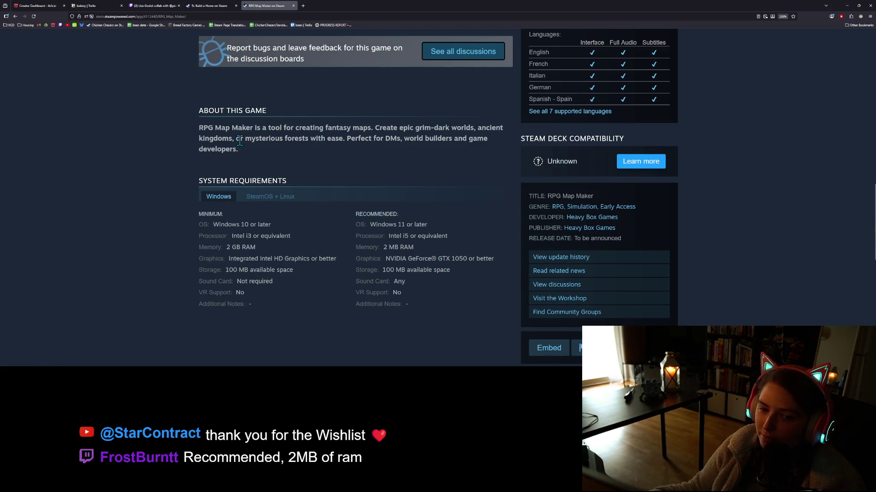
pyautogui.scroll(15, 333, 163)
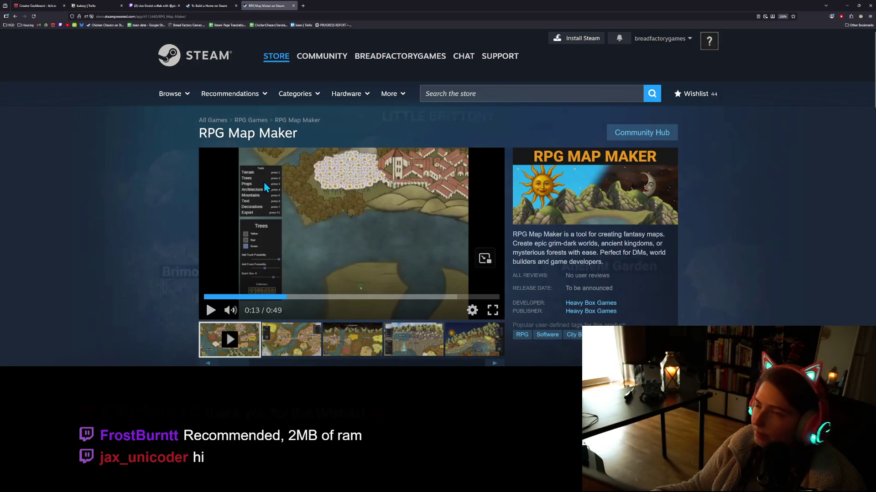
pyautogui.scroll(-10, 189, 229)
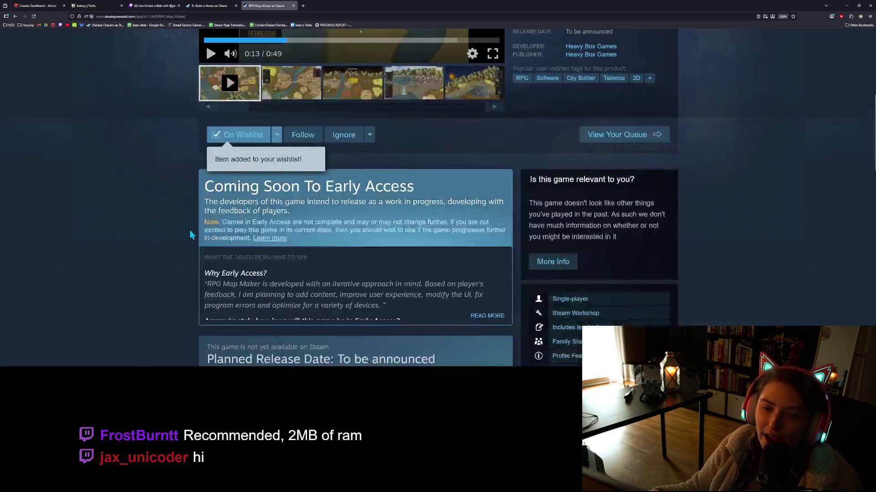
pyautogui.scroll(3, 194, 248)
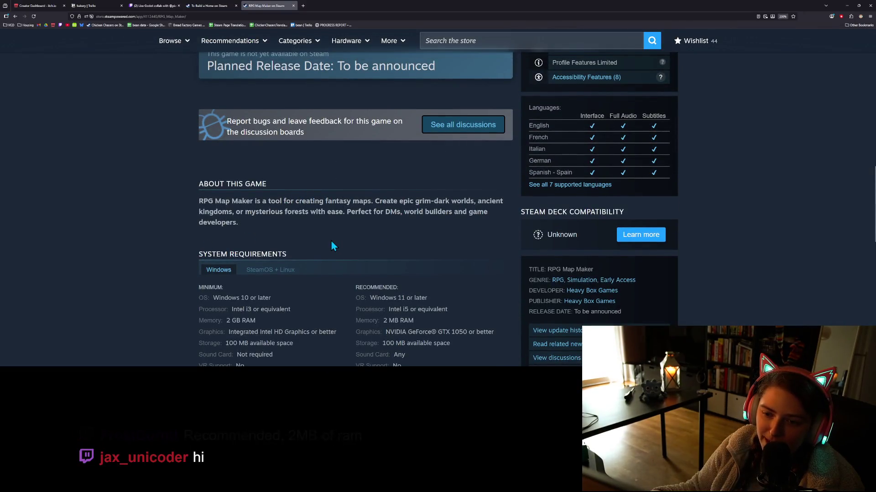
pyautogui.scroll(1, 315, 251)
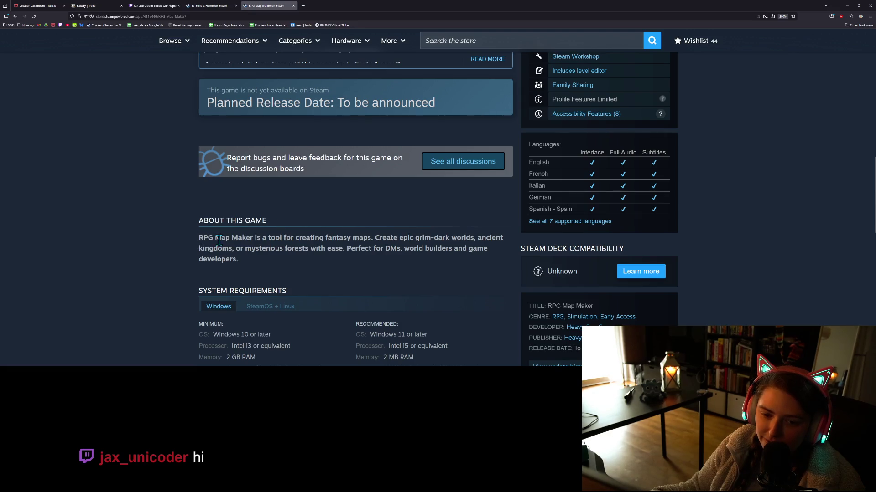
pyautogui.scroll(-1, 229, 271)
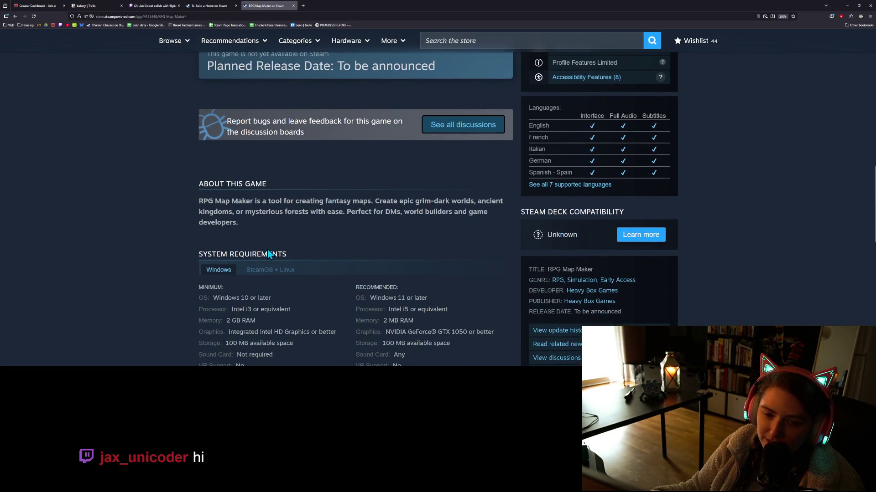
pyautogui.scroll(15, 197, 276)
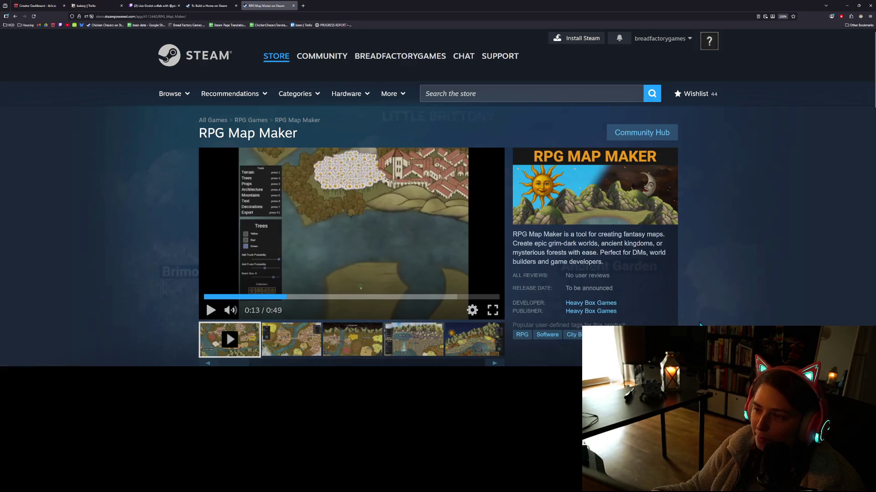
pyautogui.scroll(-10, 345, 246)
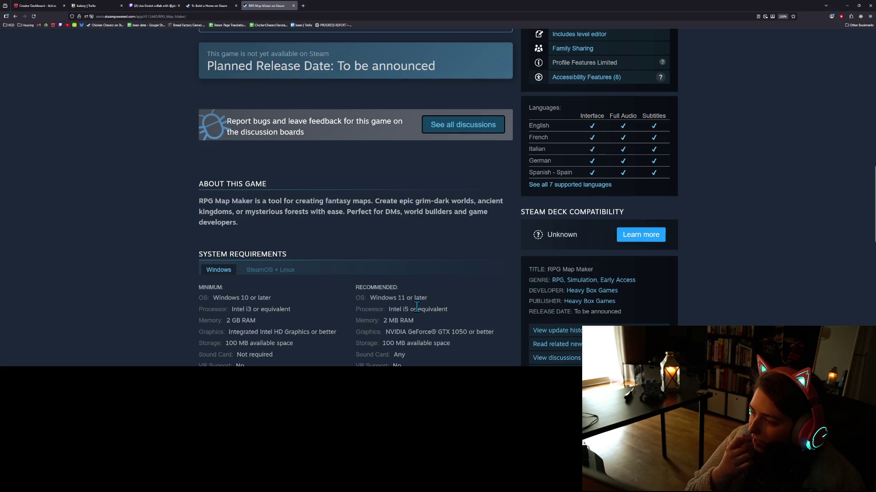
pyautogui.scroll(-3, 416, 307)
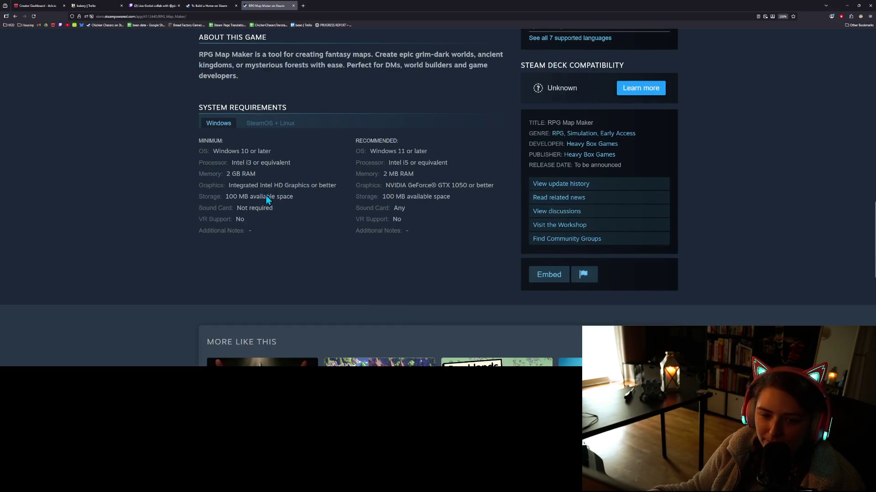
pyautogui.scroll(1, 276, 262)
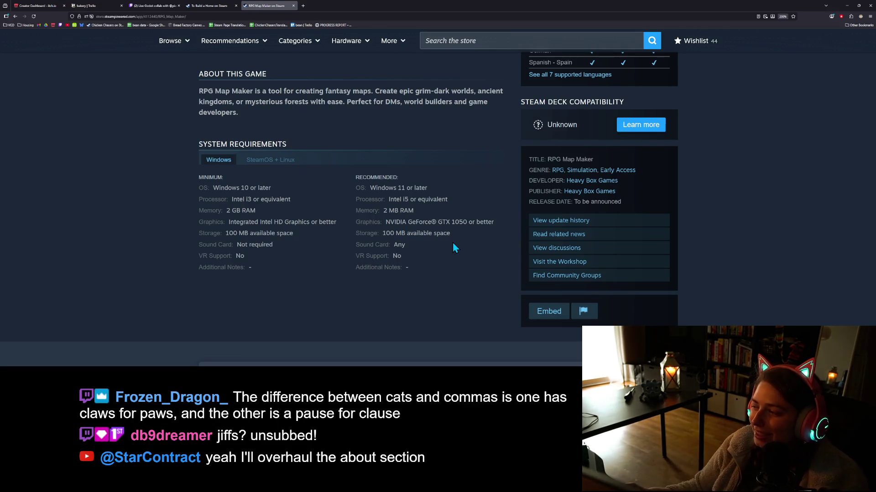
pyautogui.scroll(2, 450, 285)
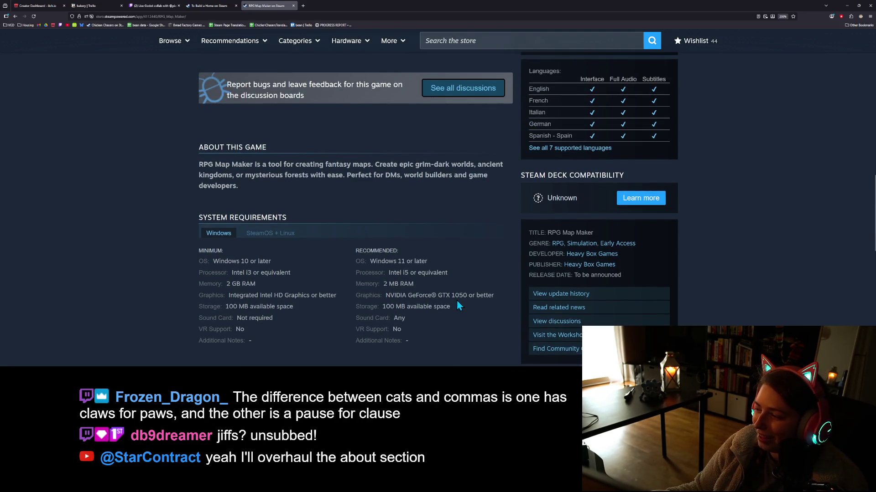
pyautogui.scroll(5, 457, 303)
pyautogui.scroll(8, 406, 298)
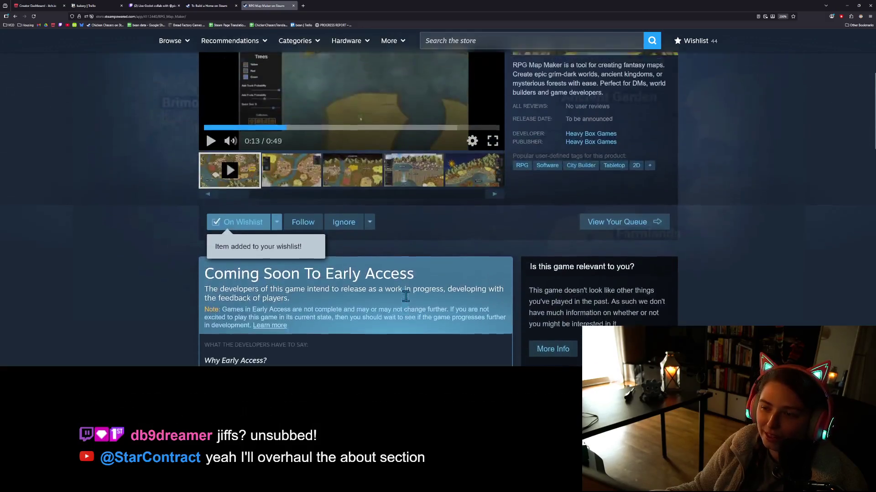
# Seek the RPG Map Maker trailer back to 0:00.
pyautogui.click(380, 297)
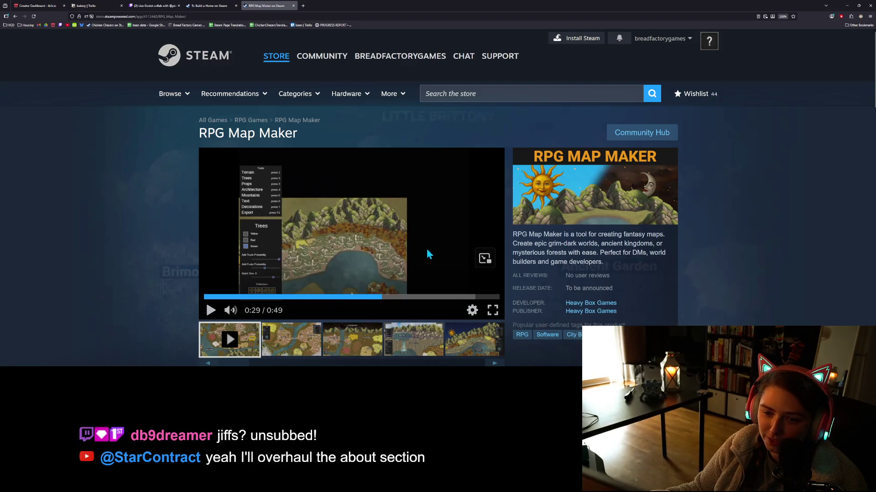
pyautogui.click(302, 297)
pyautogui.click(235, 297)
pyautogui.click(216, 297)
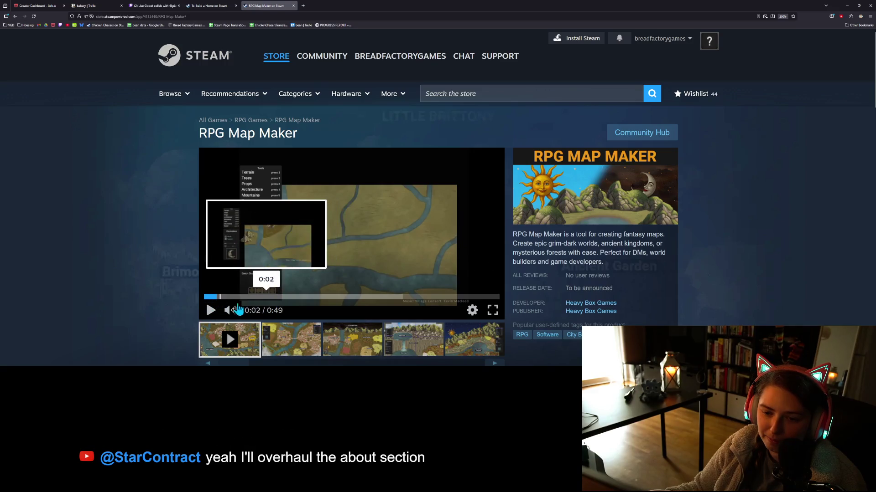
pyautogui.click(207, 297)
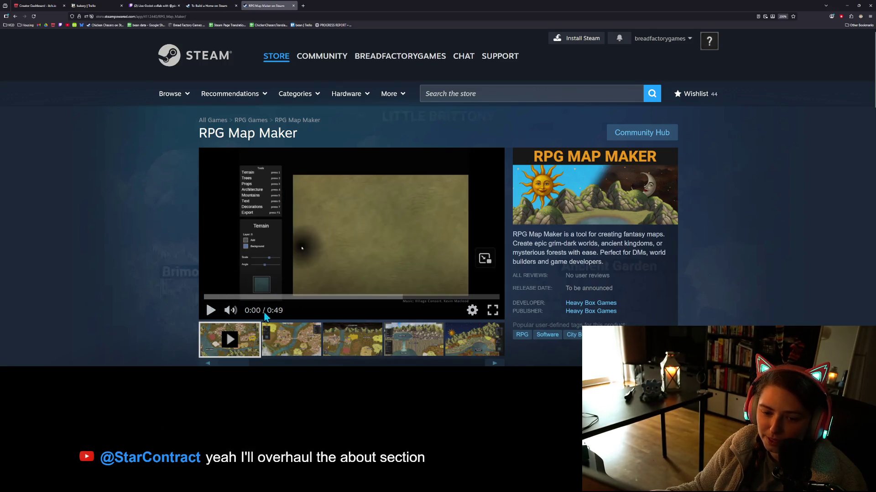
# Play the trailer full screen, pause at 0:19, skip to 0:28 and exit full screen.
pyautogui.click(493, 311)
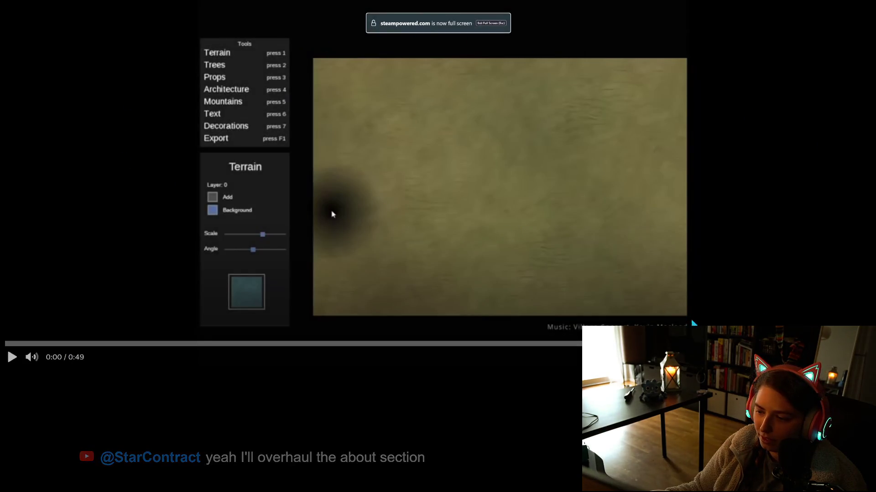
pyautogui.click(691, 319)
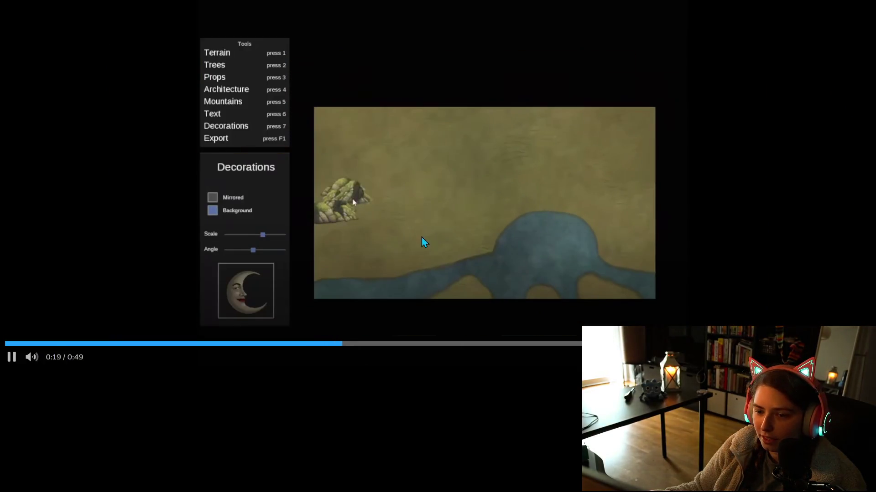
pyautogui.click(502, 246)
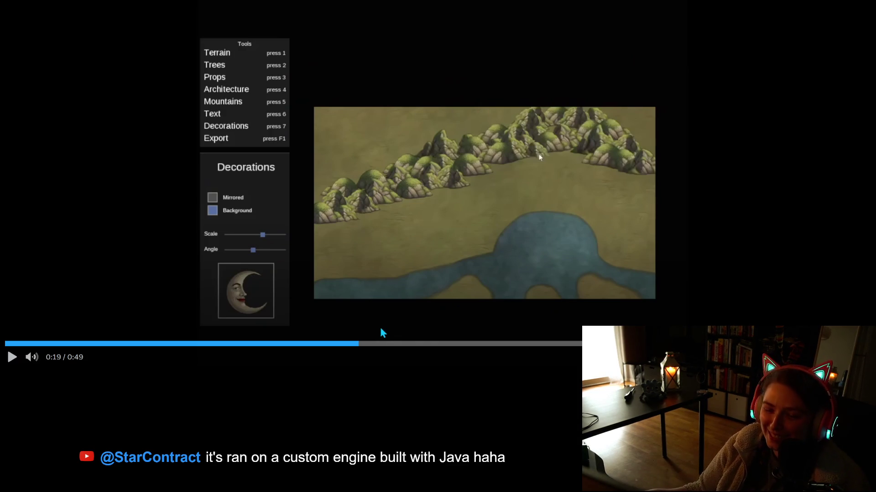
pyautogui.click(511, 344)
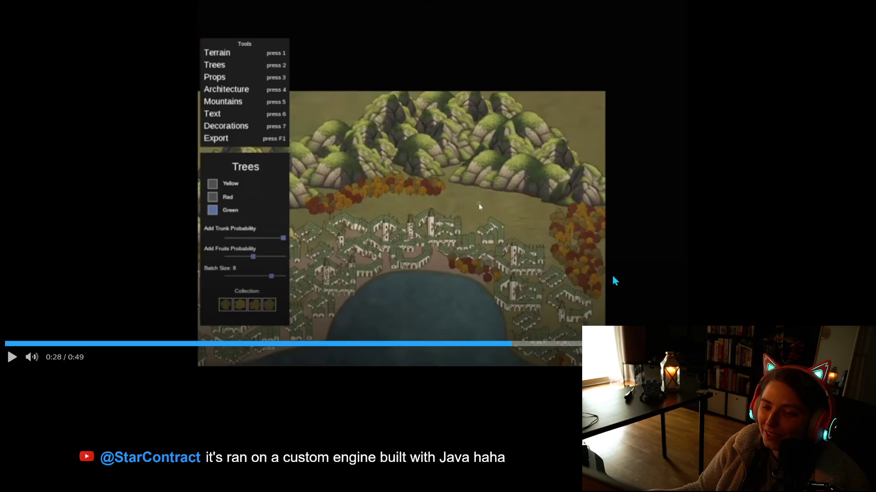
pyautogui.press('Escape')
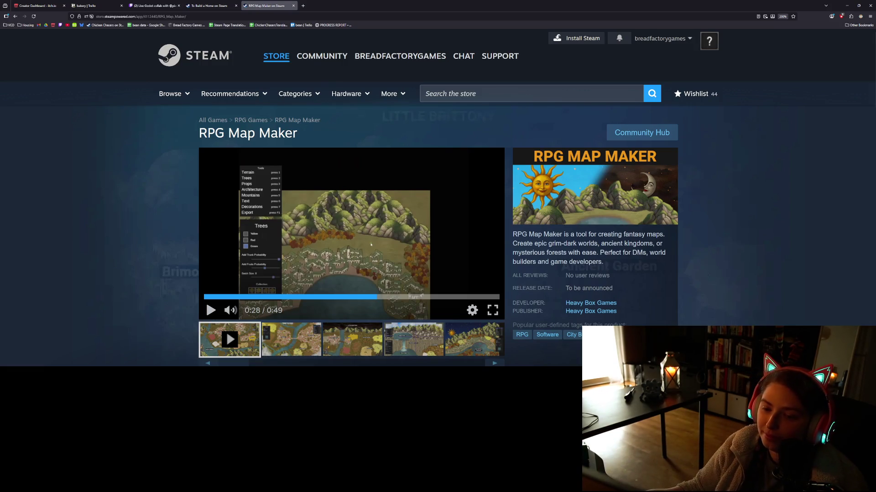
# Show the second screenshot, then the third Little Brittony map, in the media viewer.
pyautogui.scroll(-3, 190, 248)
pyautogui.click(292, 241)
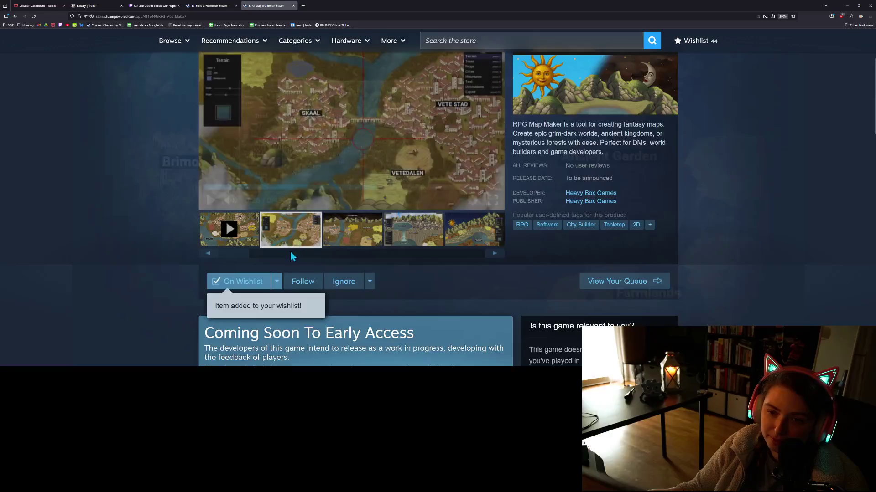
pyautogui.scroll(3, 328, 309)
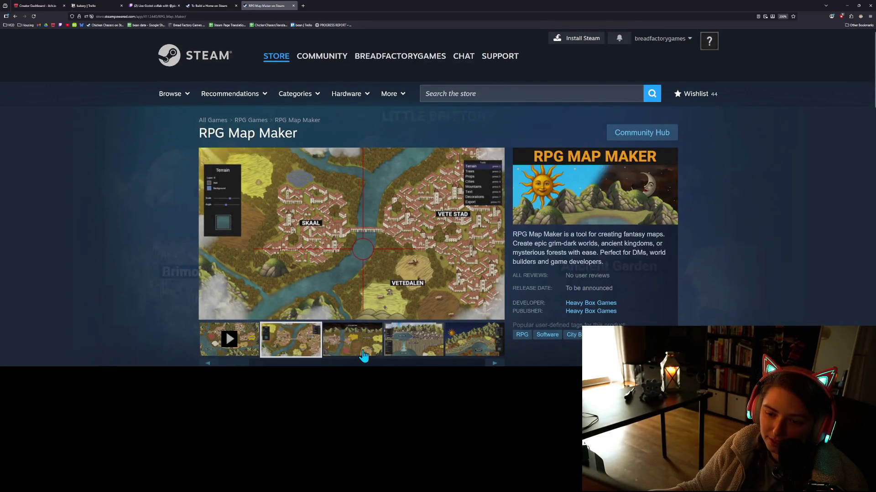
pyautogui.click(365, 354)
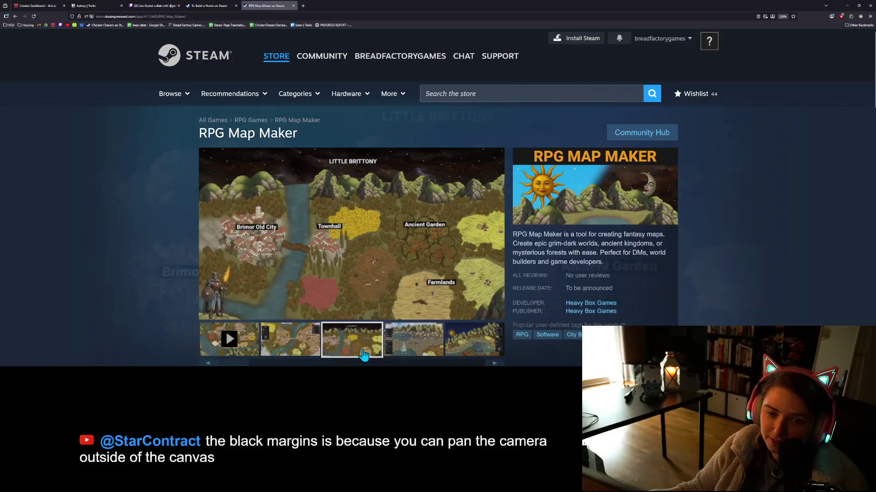